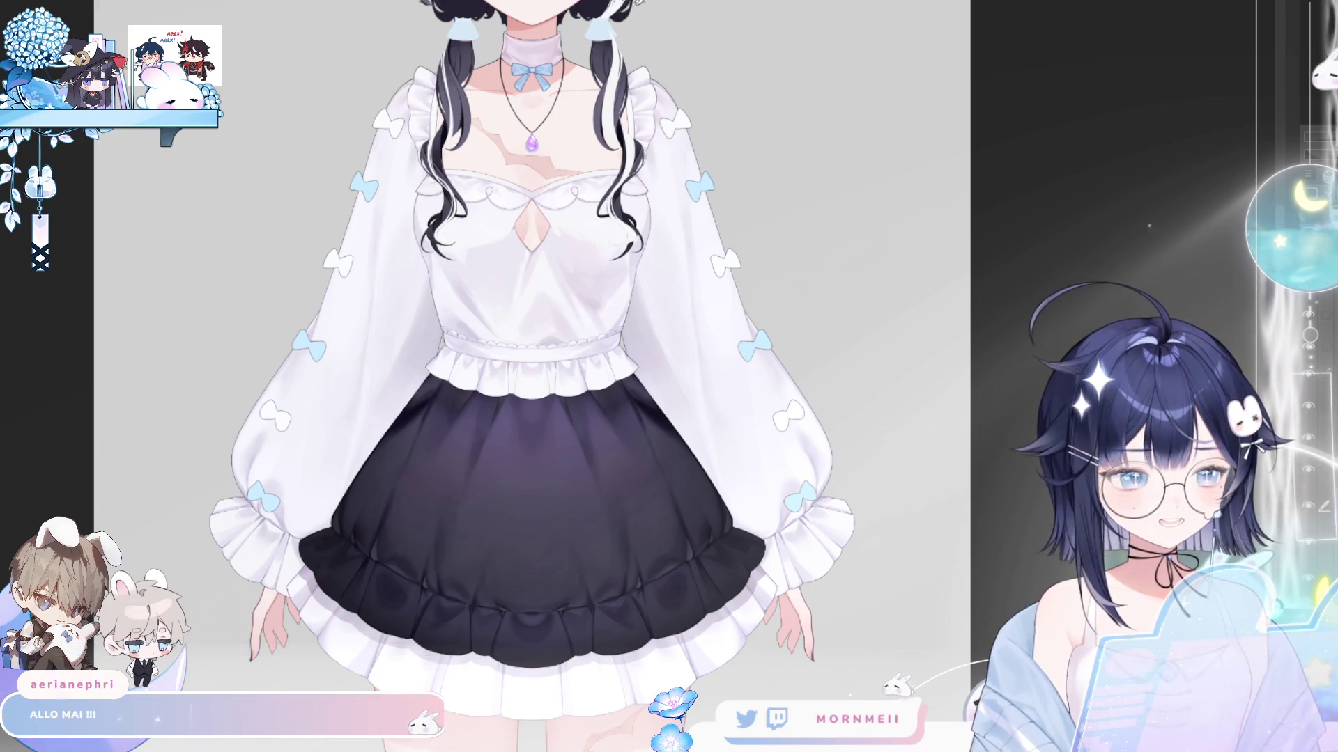
- Frame the character, zooming in on the skirt and back out to the whole figure
scroll(244, 589, down, 1)
scroll(244, 590, down, 2)
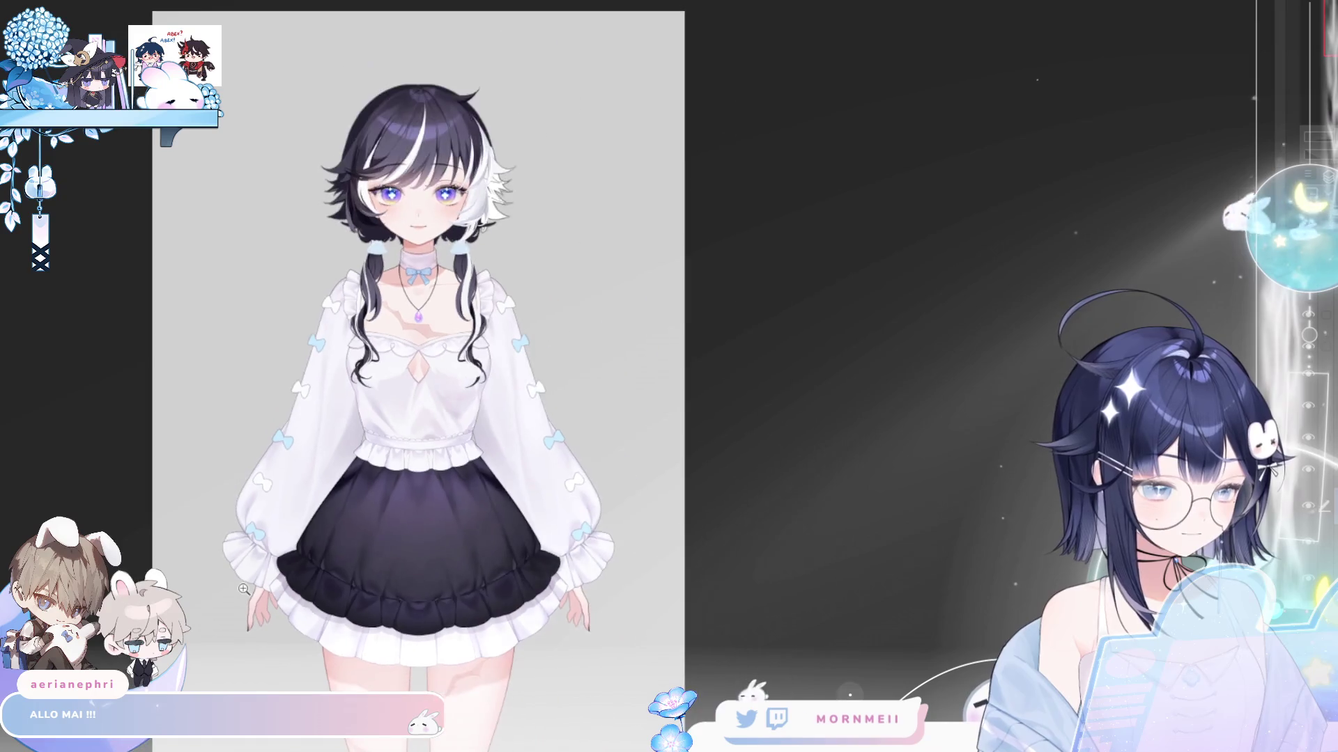
scroll(244, 590, up, 2)
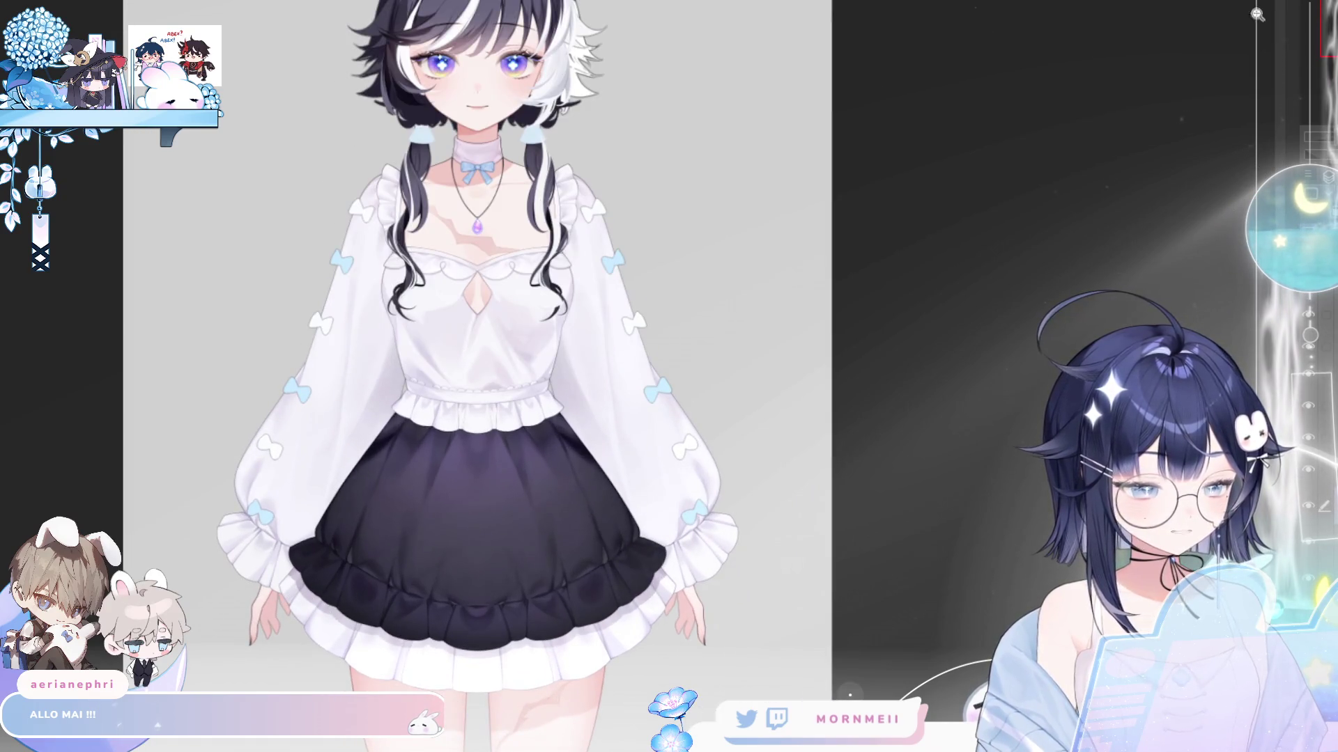
mouse_move(416, 584)
mouse_down()
mouse_move(298, 312)
mouse_move(411, 511)
mouse_up()
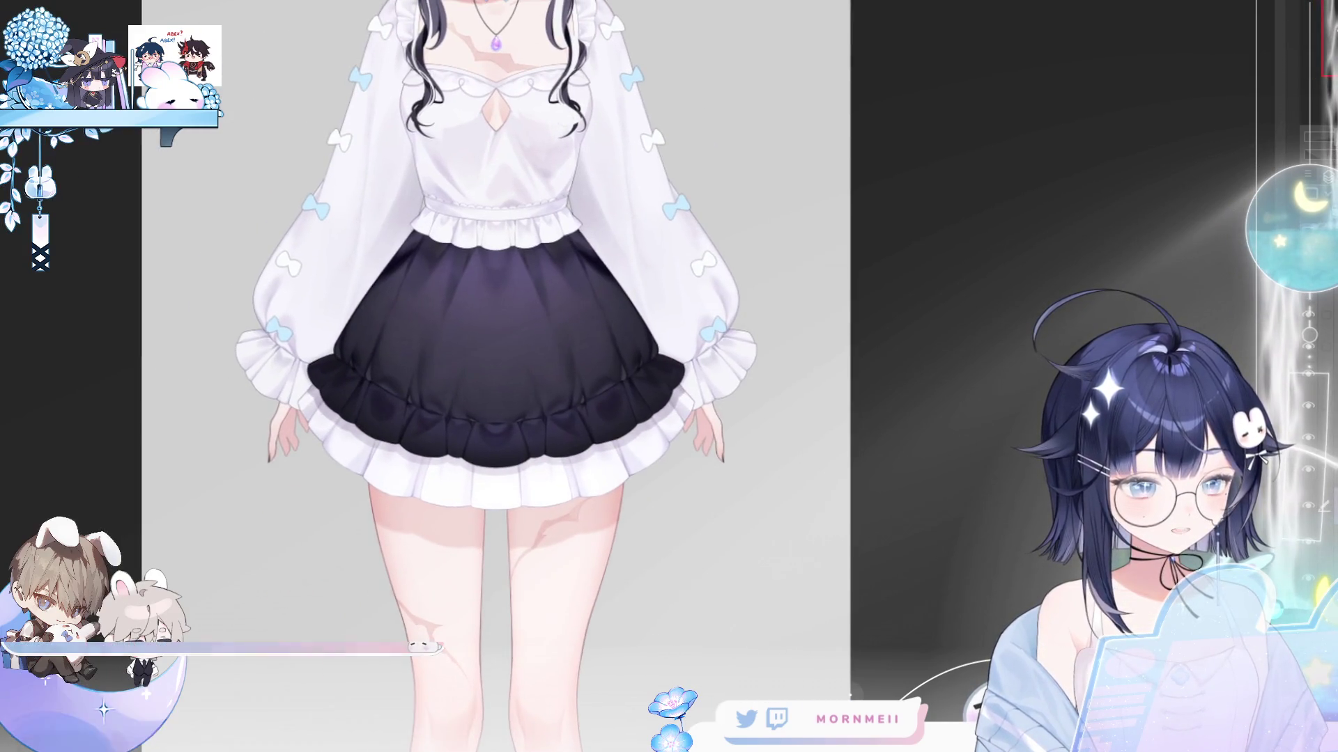
mouse_move(573, 401)
mouse_down()
mouse_move(709, 492)
mouse_move(768, 492)
mouse_move(629, 452)
mouse_up()
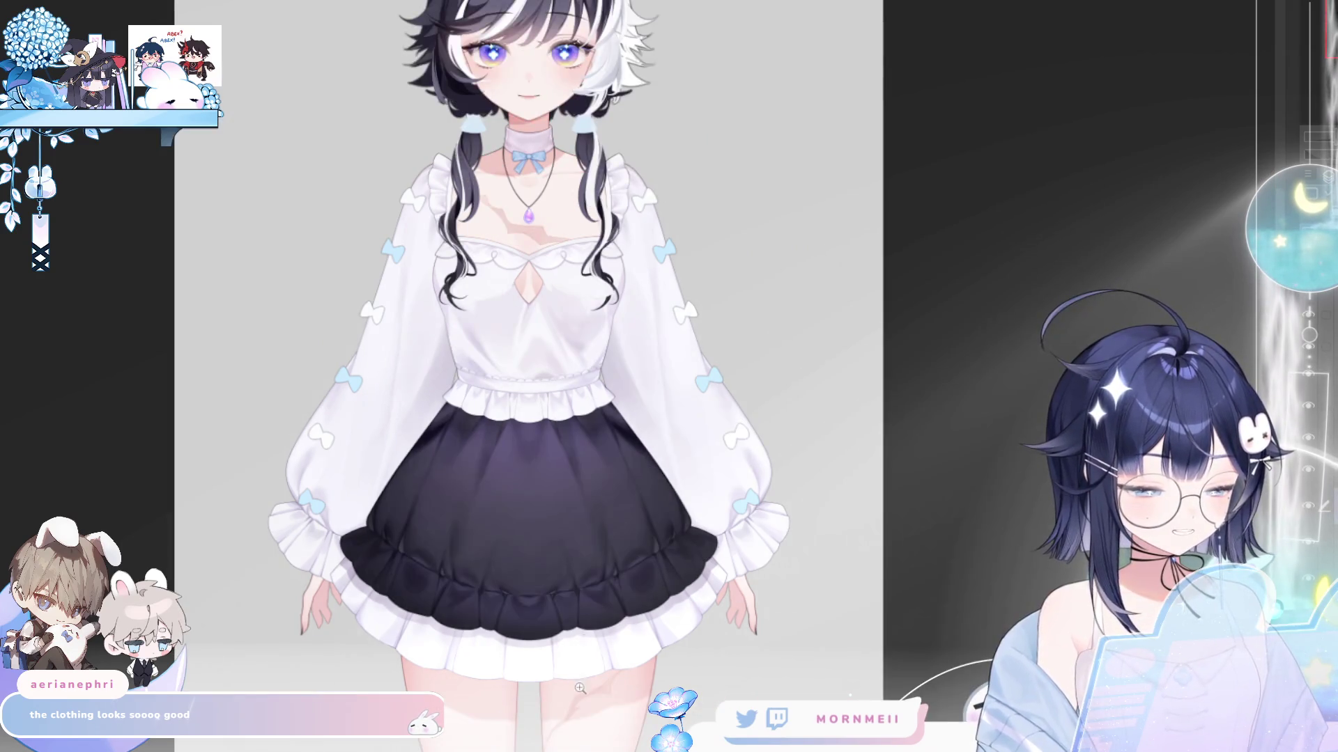
click(620, 655)
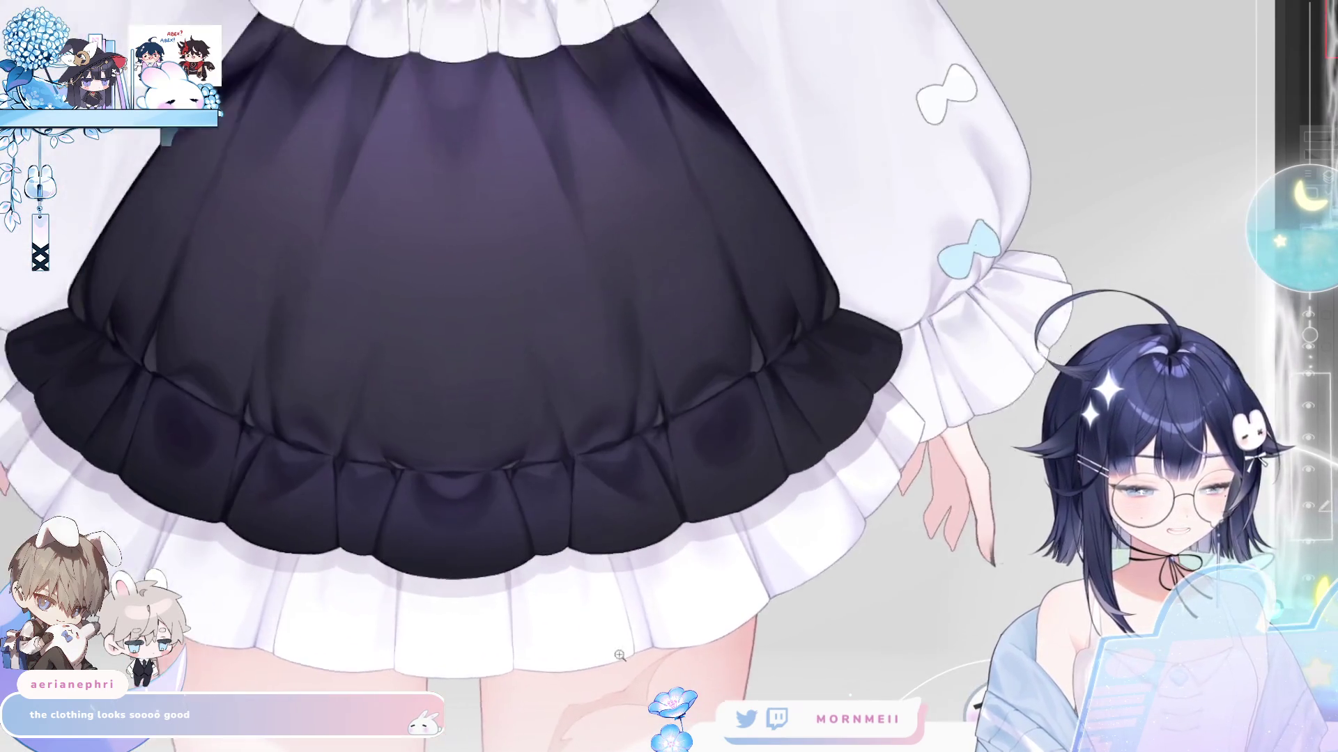
scroll(619, 655, down, 4)
drag(538, 629, 428, 570)
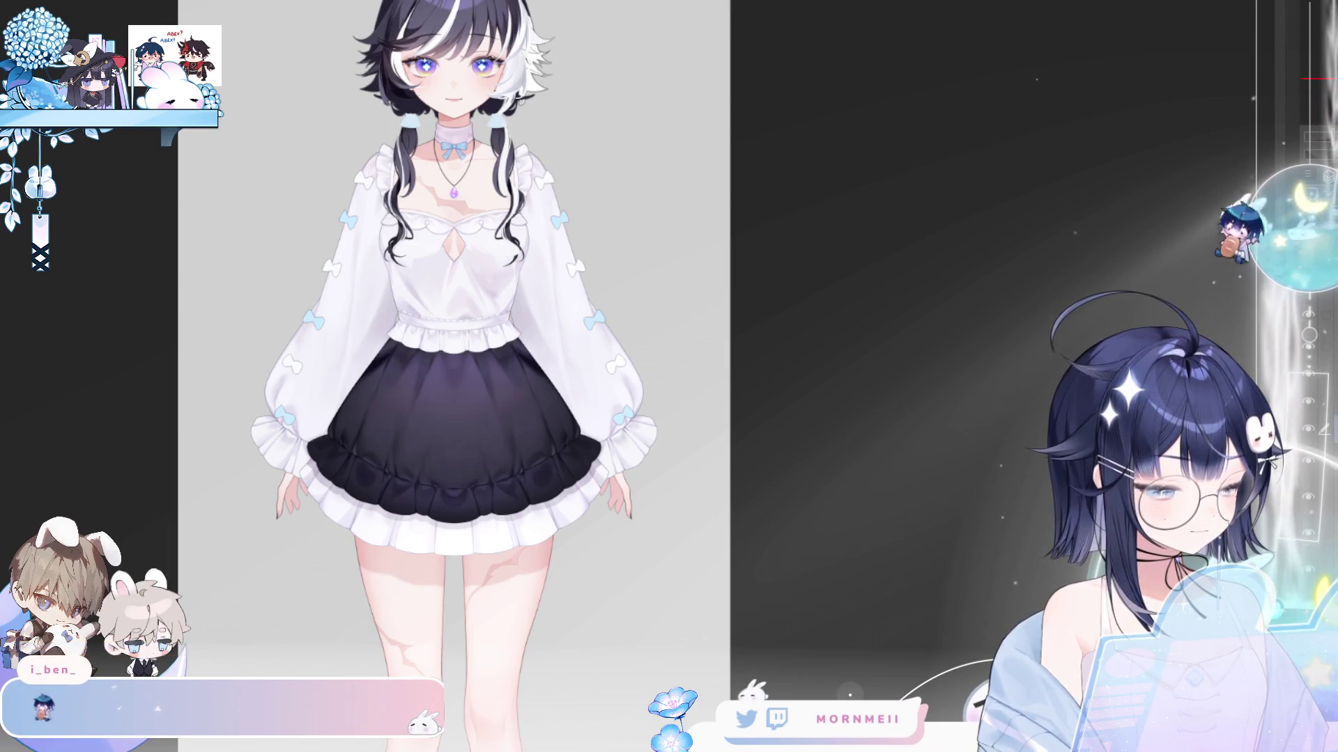
- Toggle the dark skirt layer off and on to compare it with what lies underneath
click(1311, 432)
click(1313, 433)
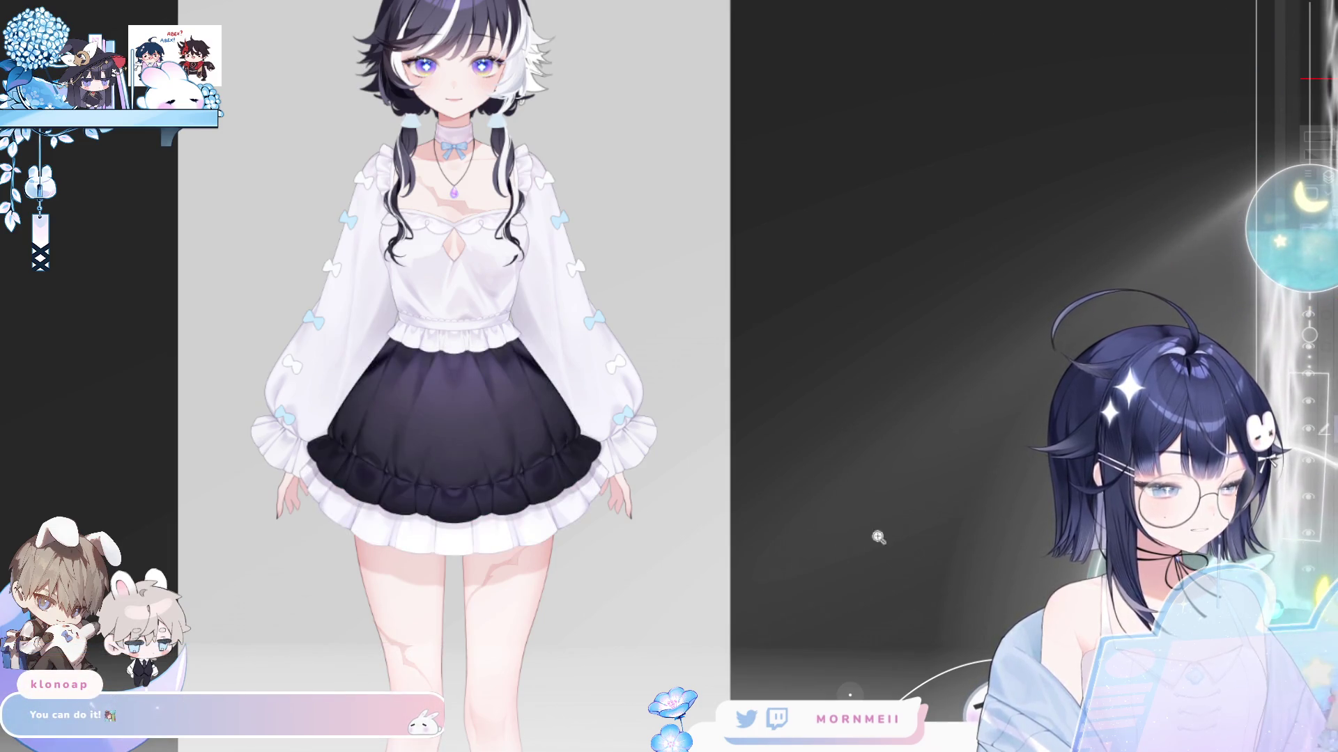
scroll(473, 572, up, 3)
drag(521, 506, 467, 653)
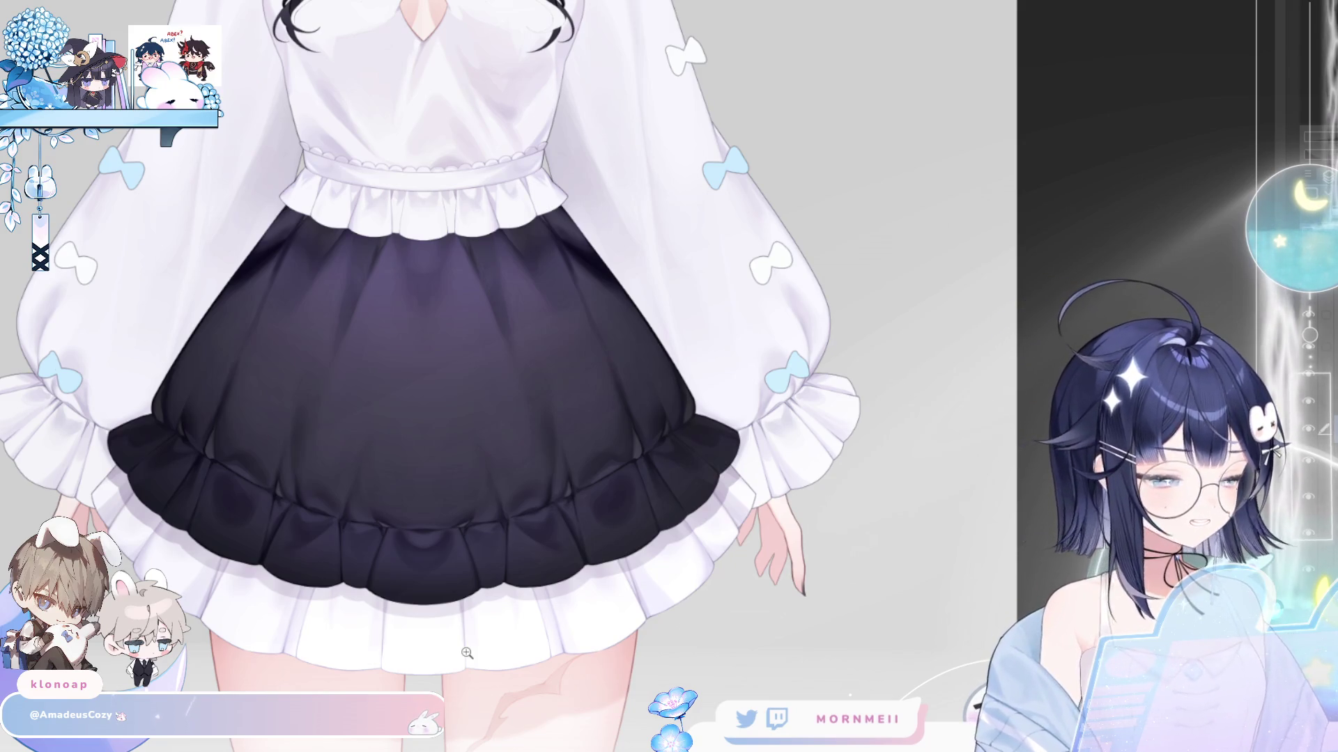
click(1314, 512)
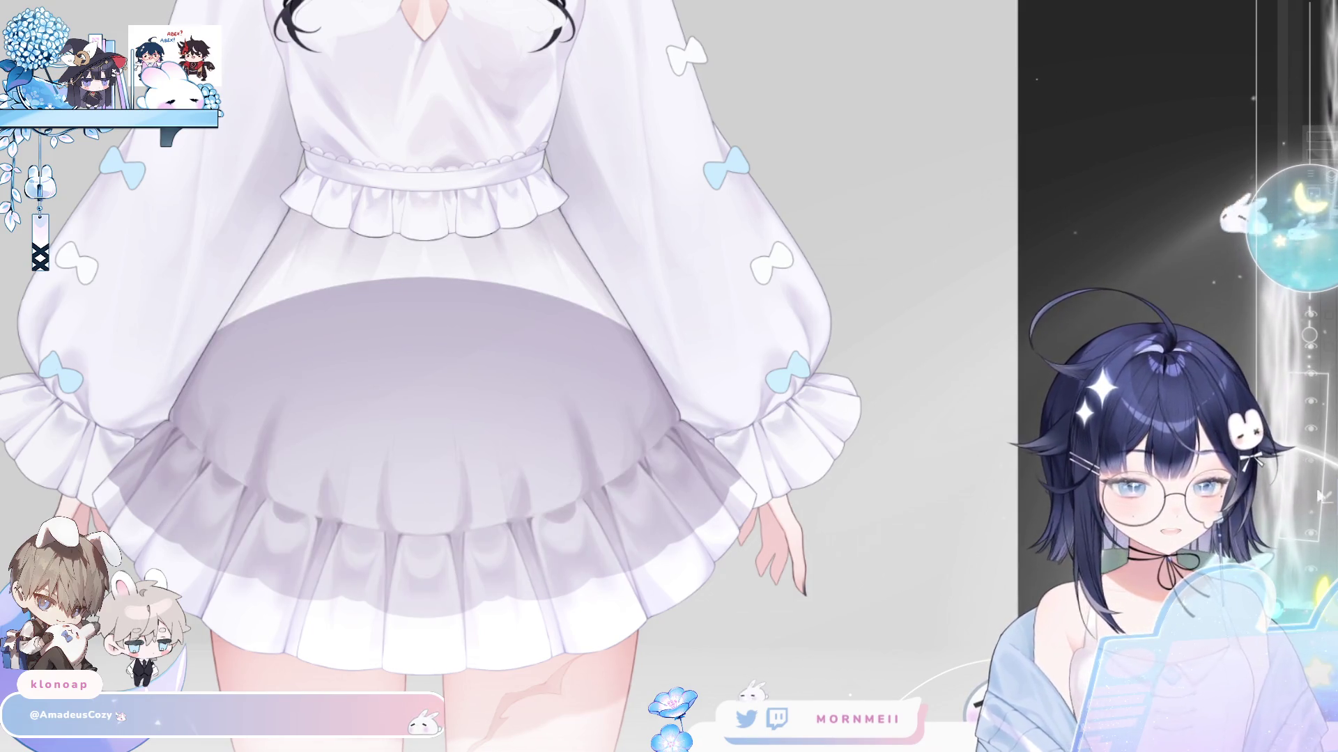
scroll(763, 521, down, 1)
scroll(763, 522, down, 1)
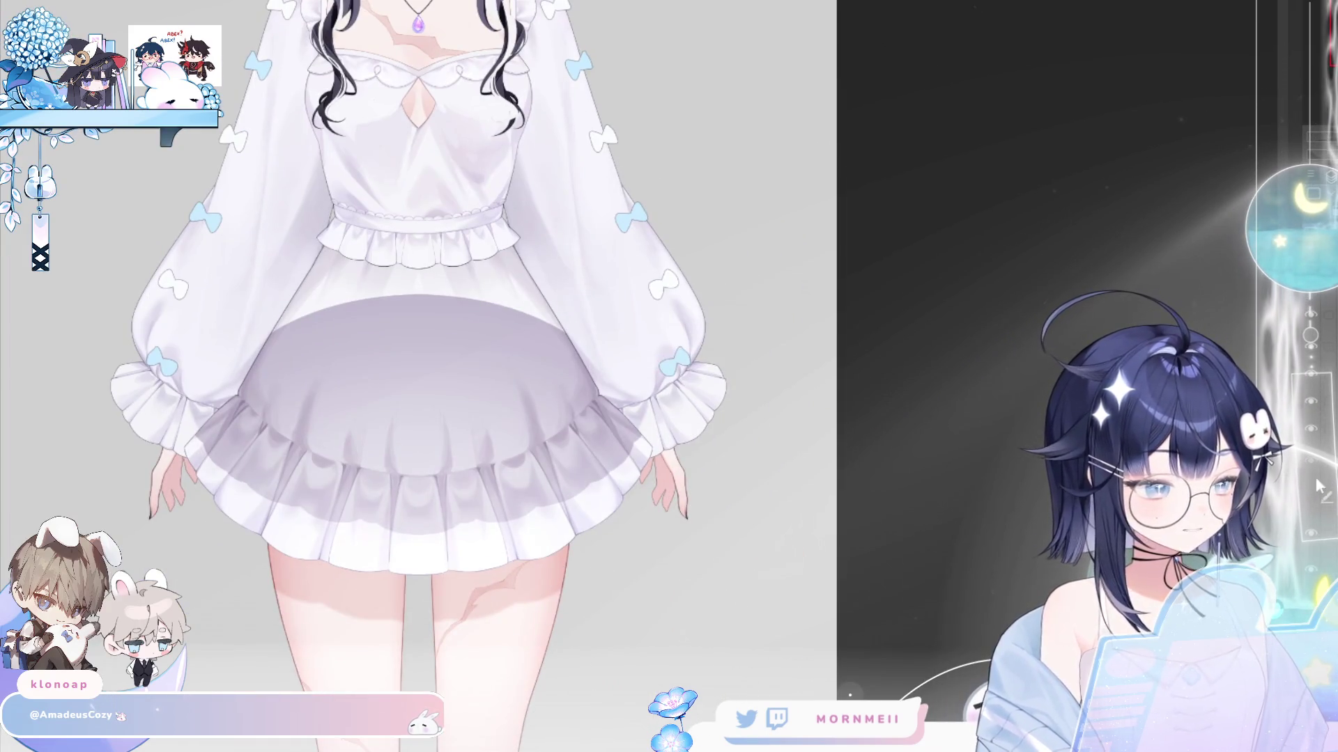
click(1314, 511)
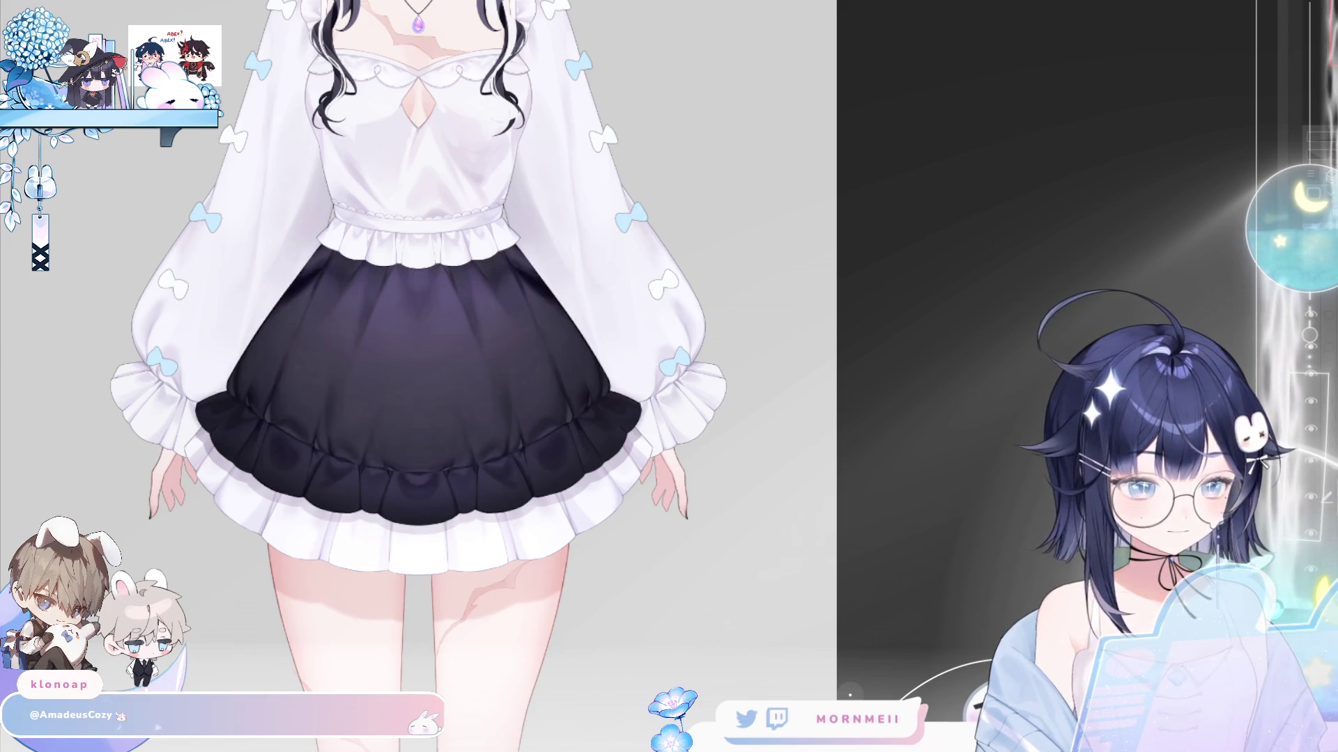
click(1315, 505)
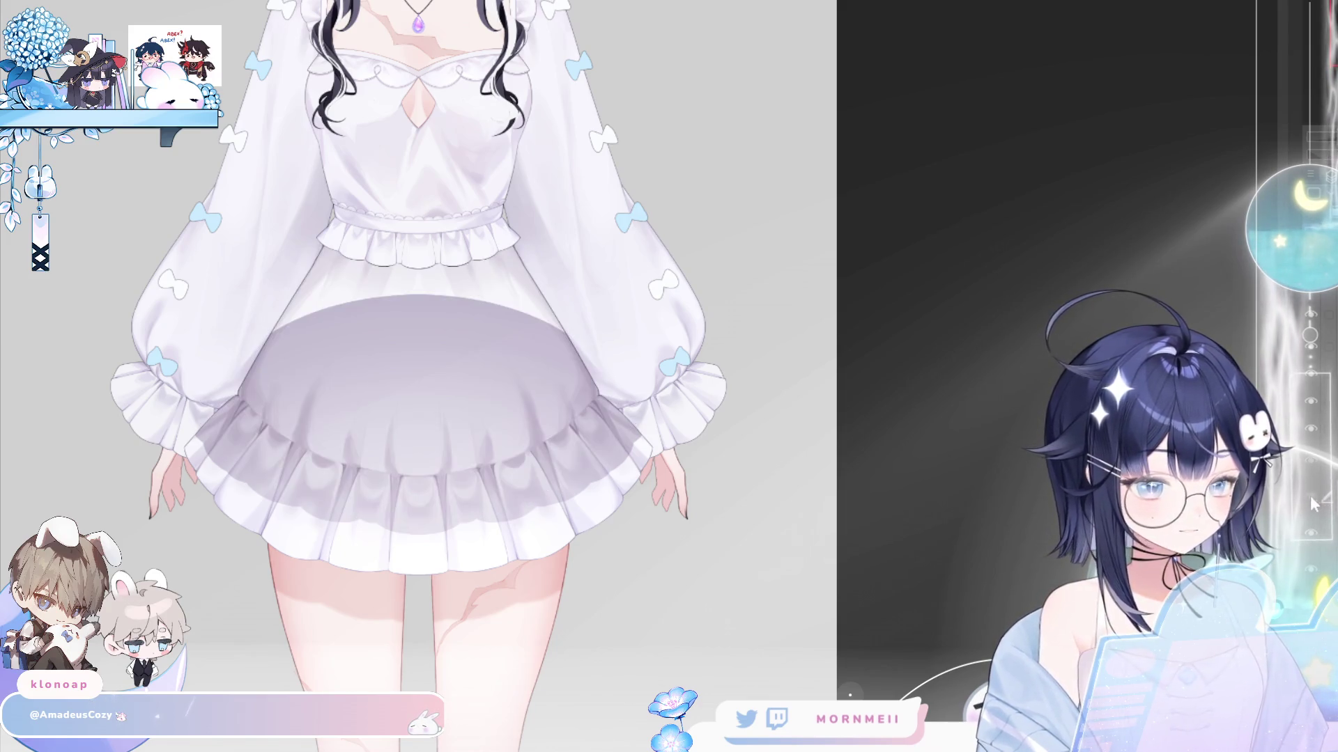
click(1316, 505)
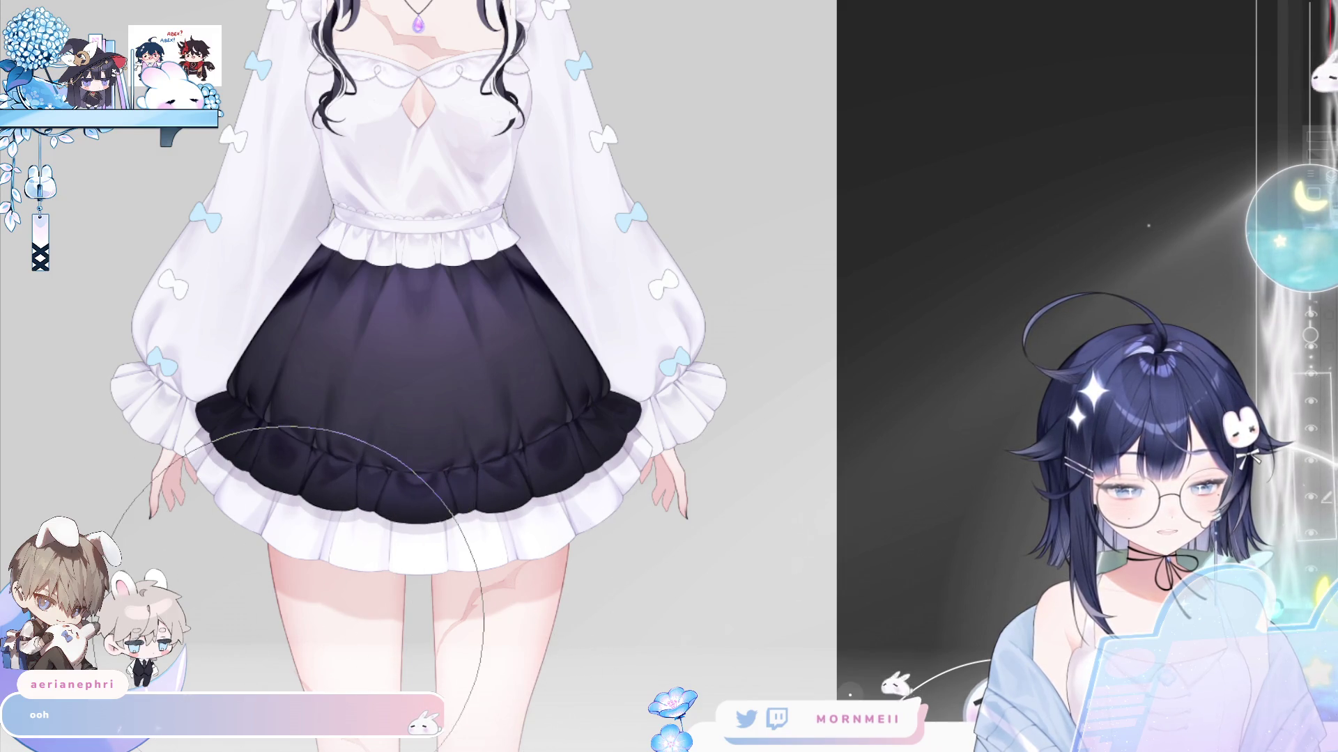
- Try Liquify pushes to shorten the skirt hem, undo them, and start a Free Transform on the skirt
scroll(439, 470, down, 3)
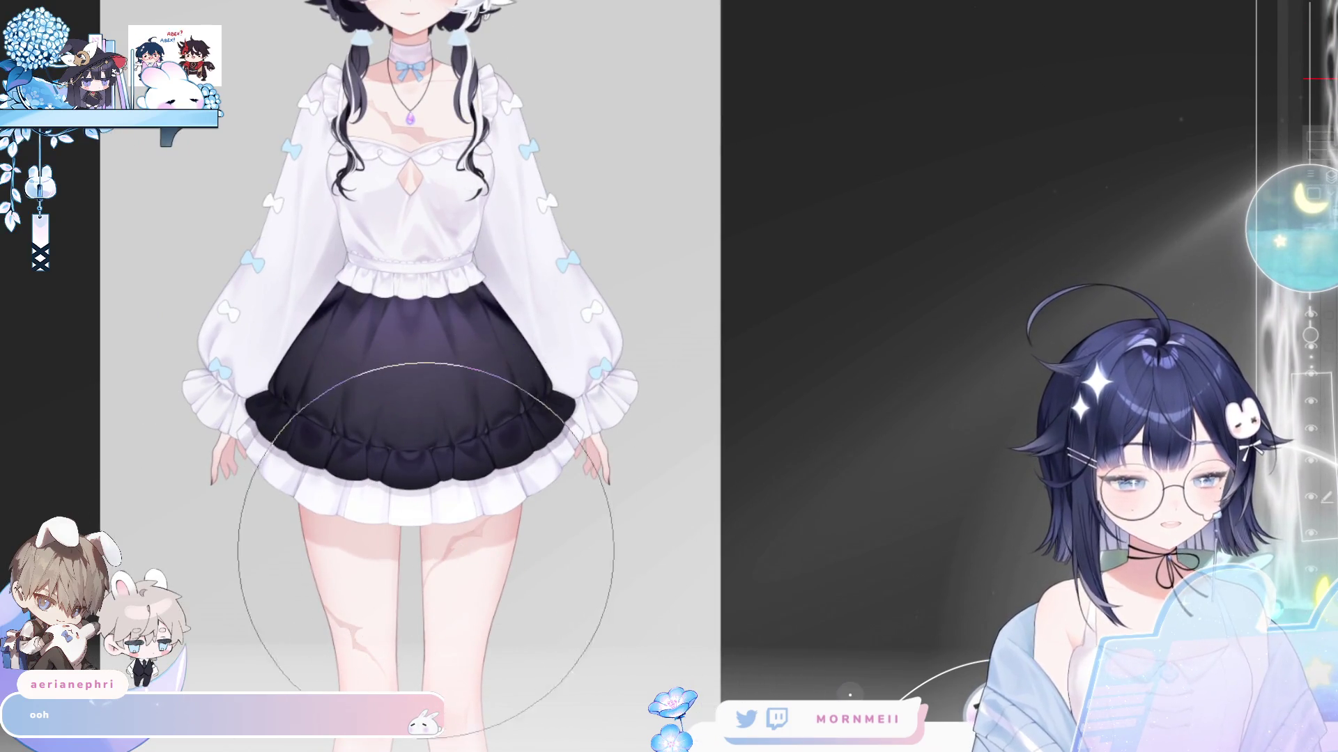
mouse_move(421, 559)
mouse_down()
mouse_move(409, 485)
mouse_move(406, 668)
mouse_up()
key(ctrl+z)
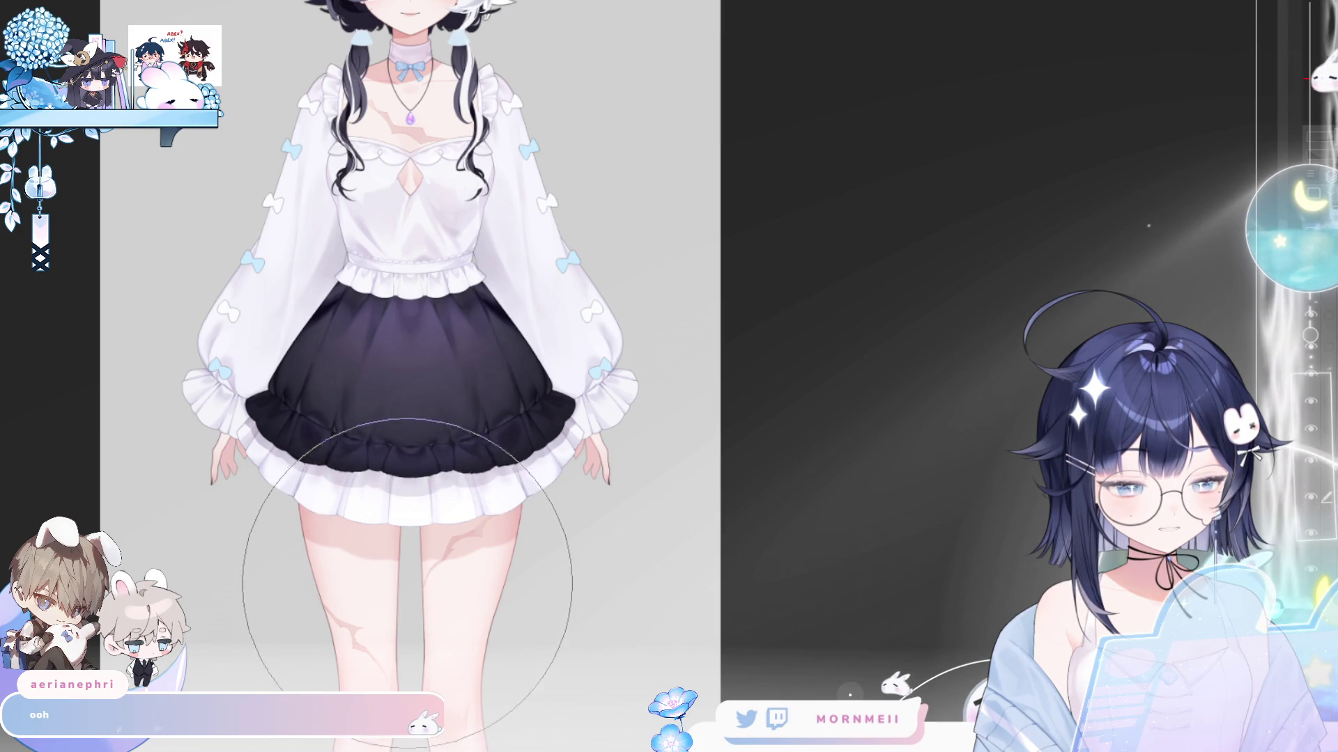
key(ctrl+z)
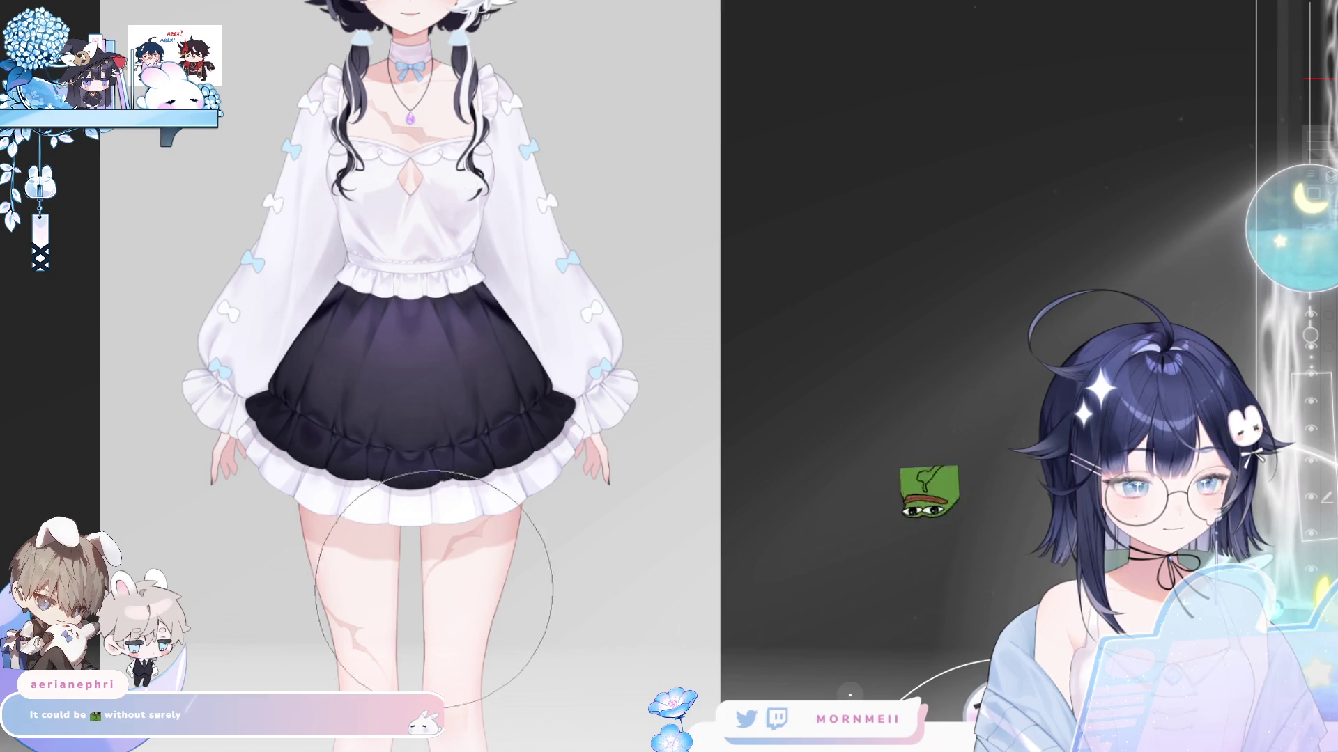
mouse_move(409, 589)
mouse_down()
mouse_move(424, 537)
mouse_move(478, 522)
mouse_up()
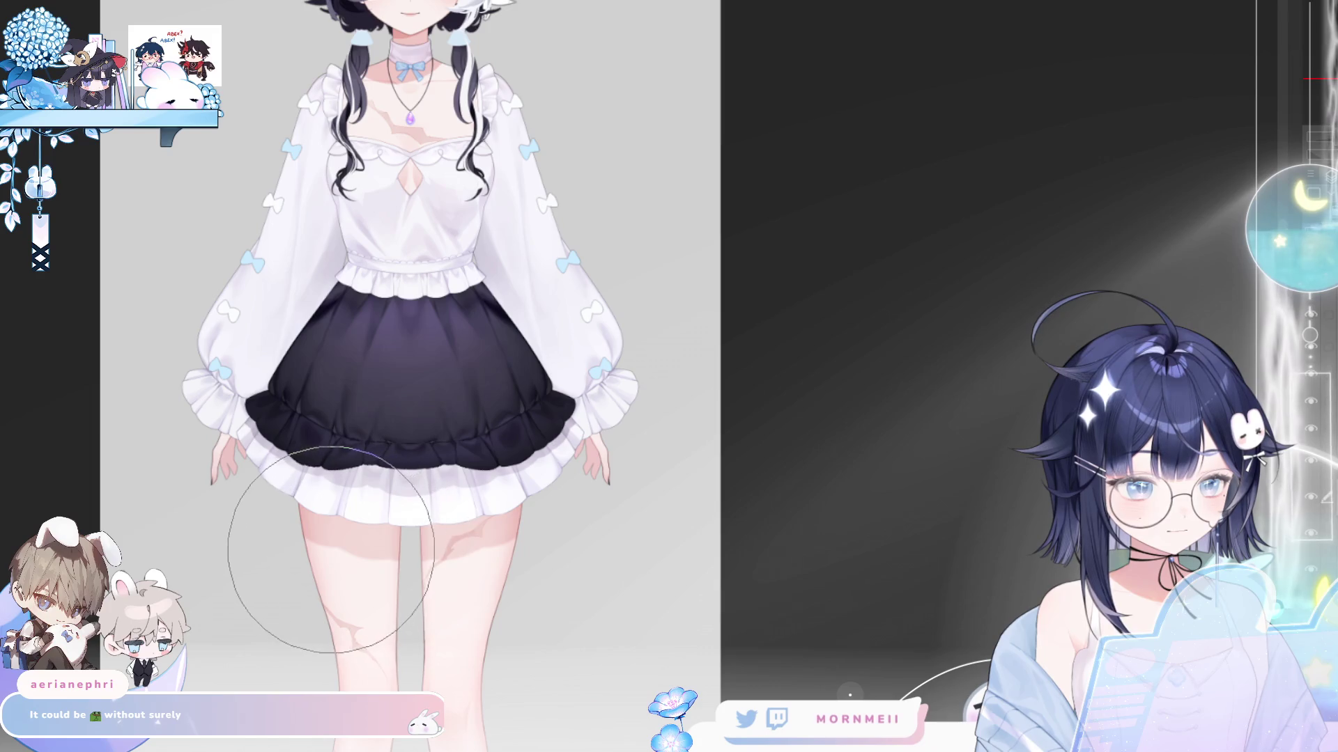
key(ctrl+z)
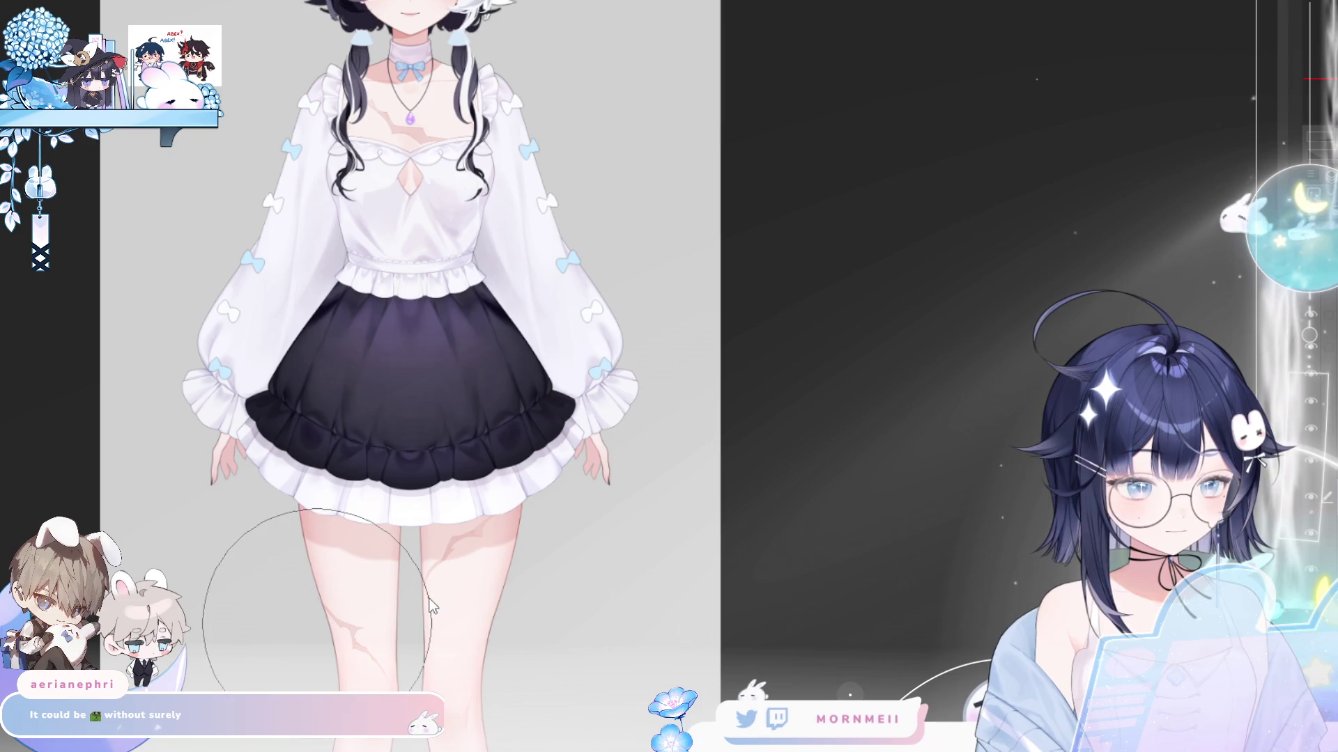
key(ctrl+y)
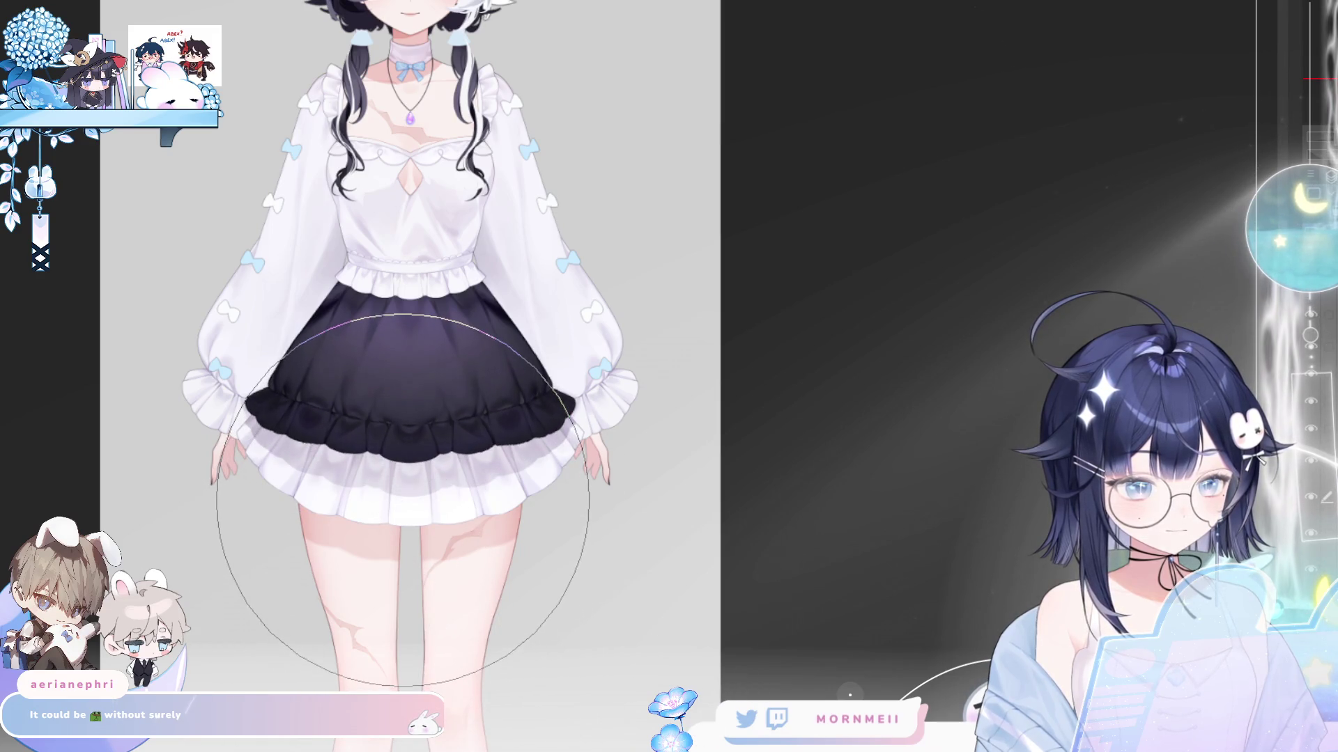
key(ctrl+z)
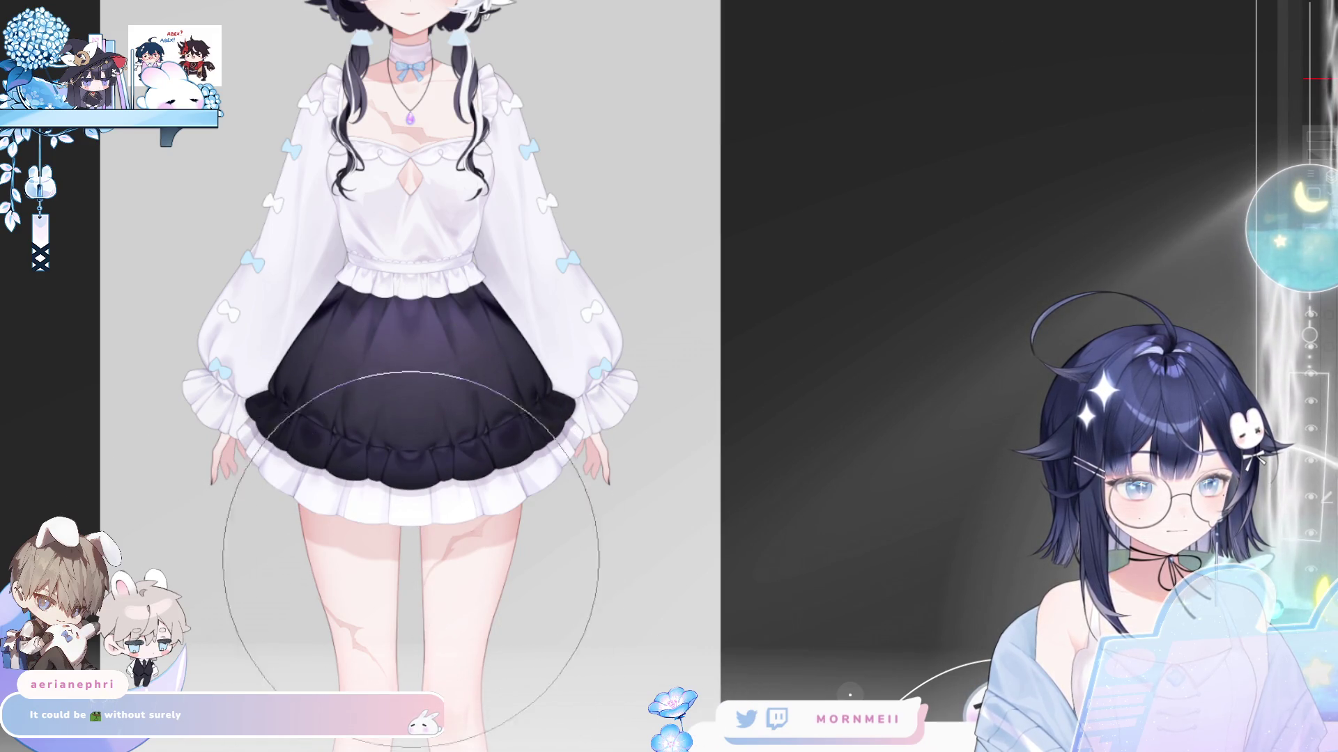
key(ctrl+t)
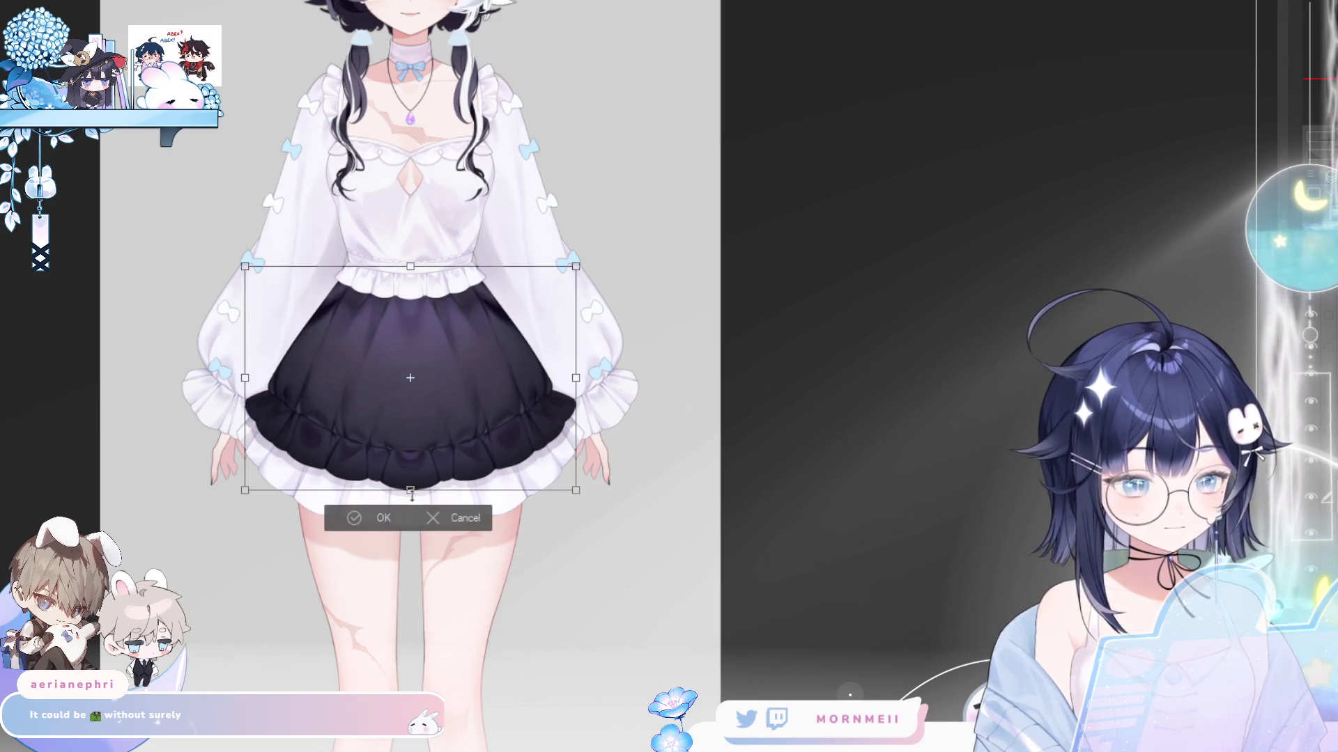
- Drag the transform's bottom handle up to squash the skirt, then cancel the transform
drag(411, 490, 411, 467)
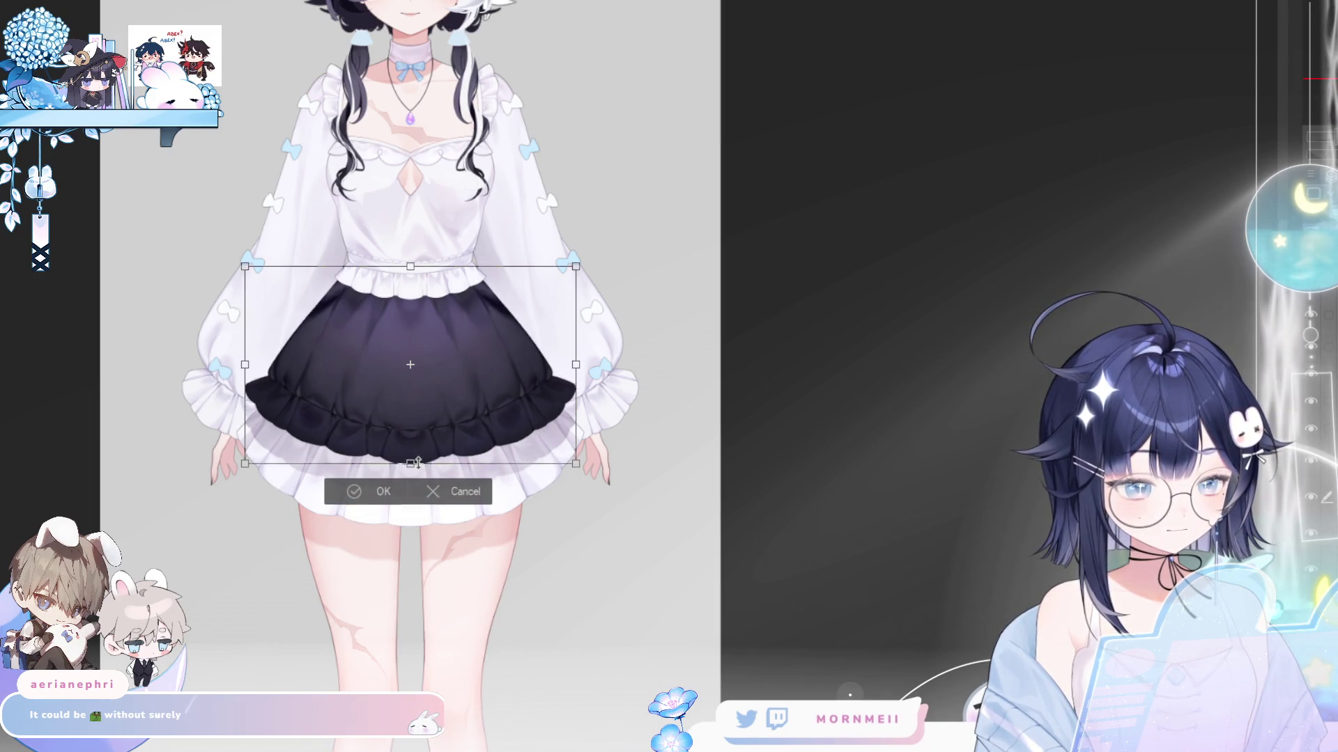
click(458, 493)
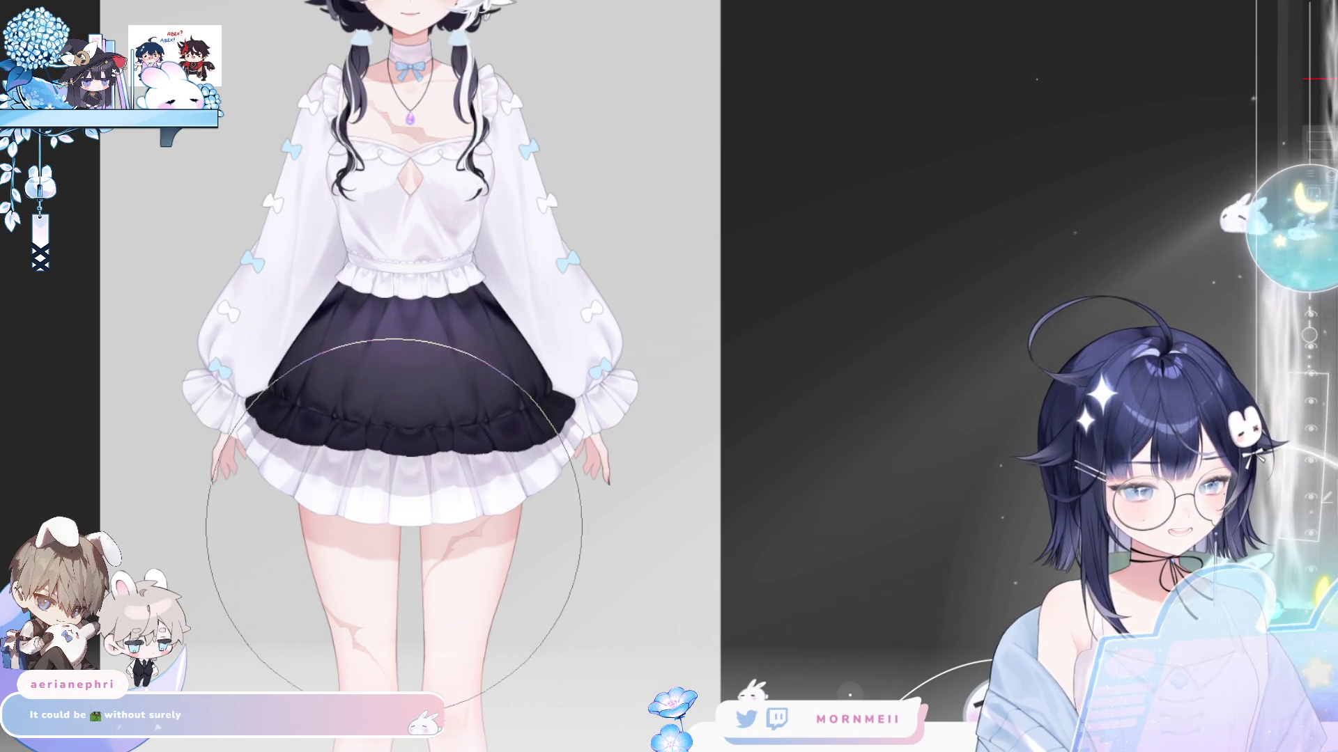
- Liquify the skirt ruffle down, then nudge it back up, and shrink the warp brush
mouse_move(362, 560)
mouse_down()
mouse_move(352, 592)
mouse_move(418, 557)
mouse_move(421, 540)
mouse_up()
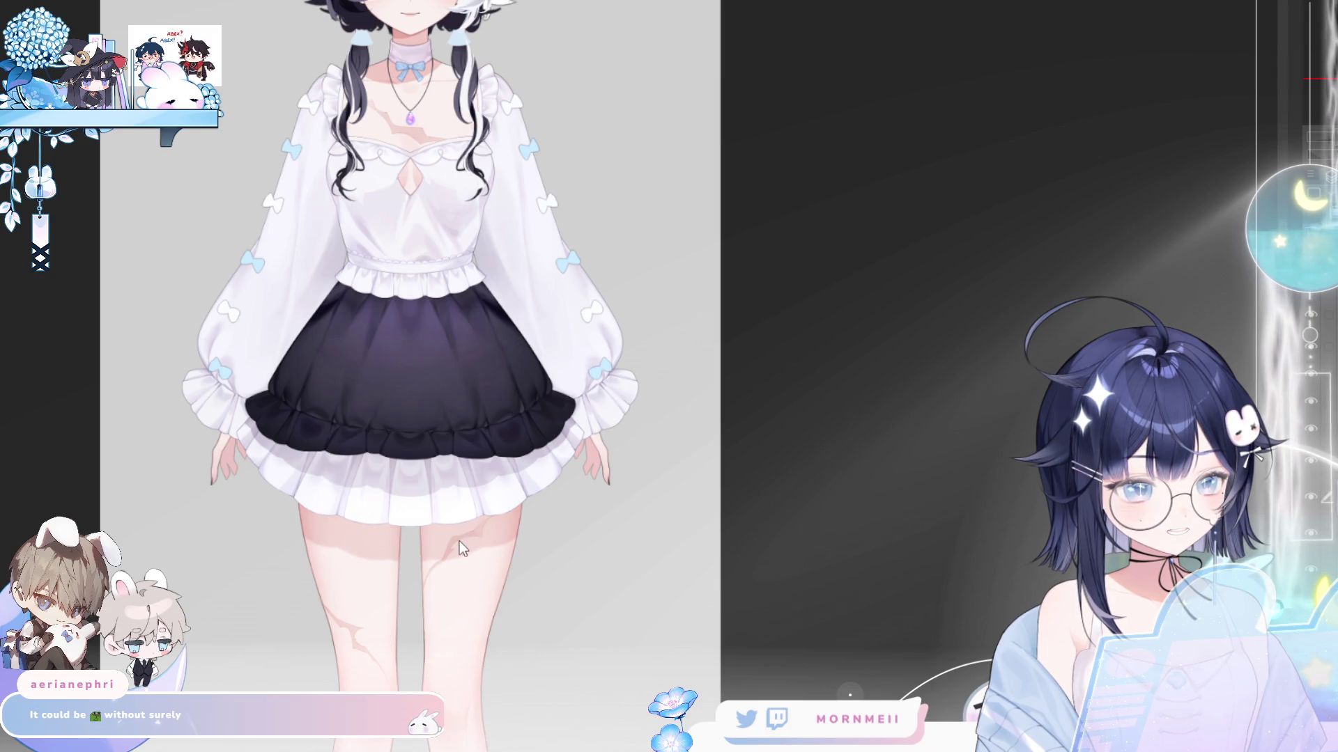
drag(487, 505, 418, 551)
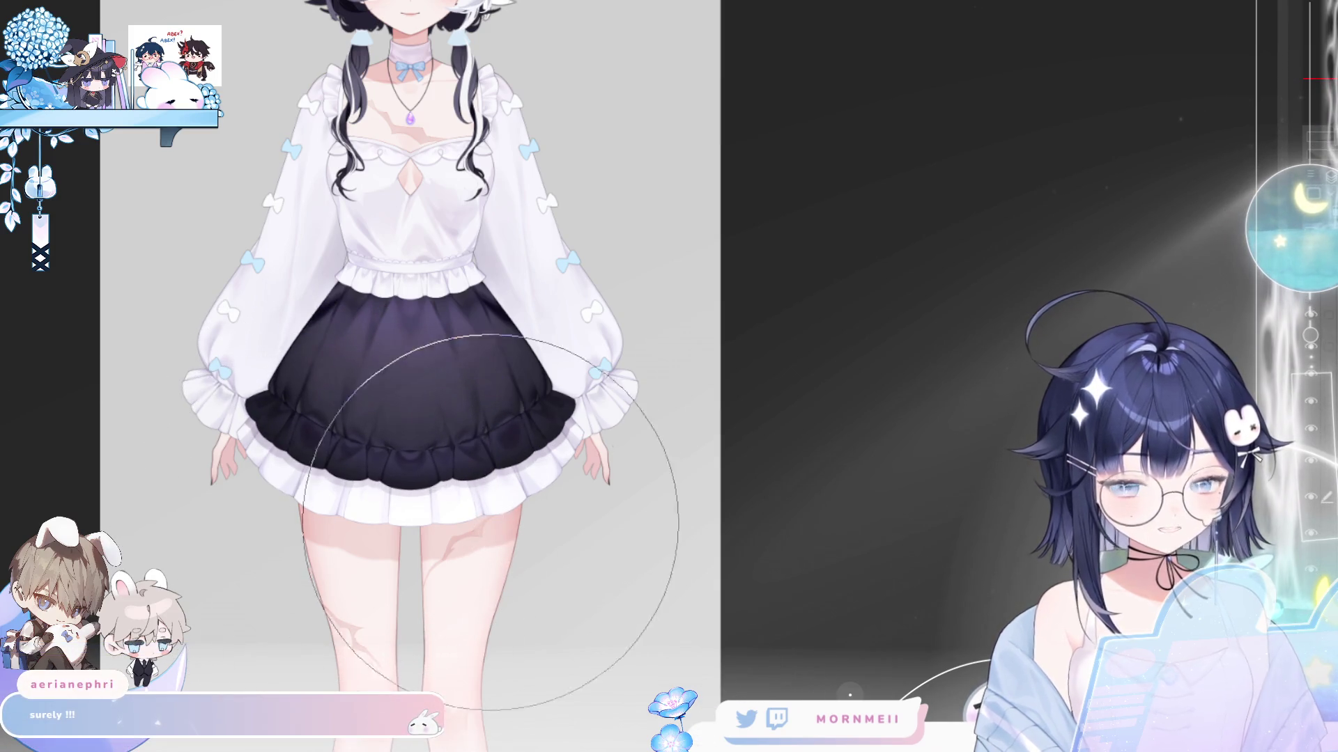
drag(383, 557, 386, 491)
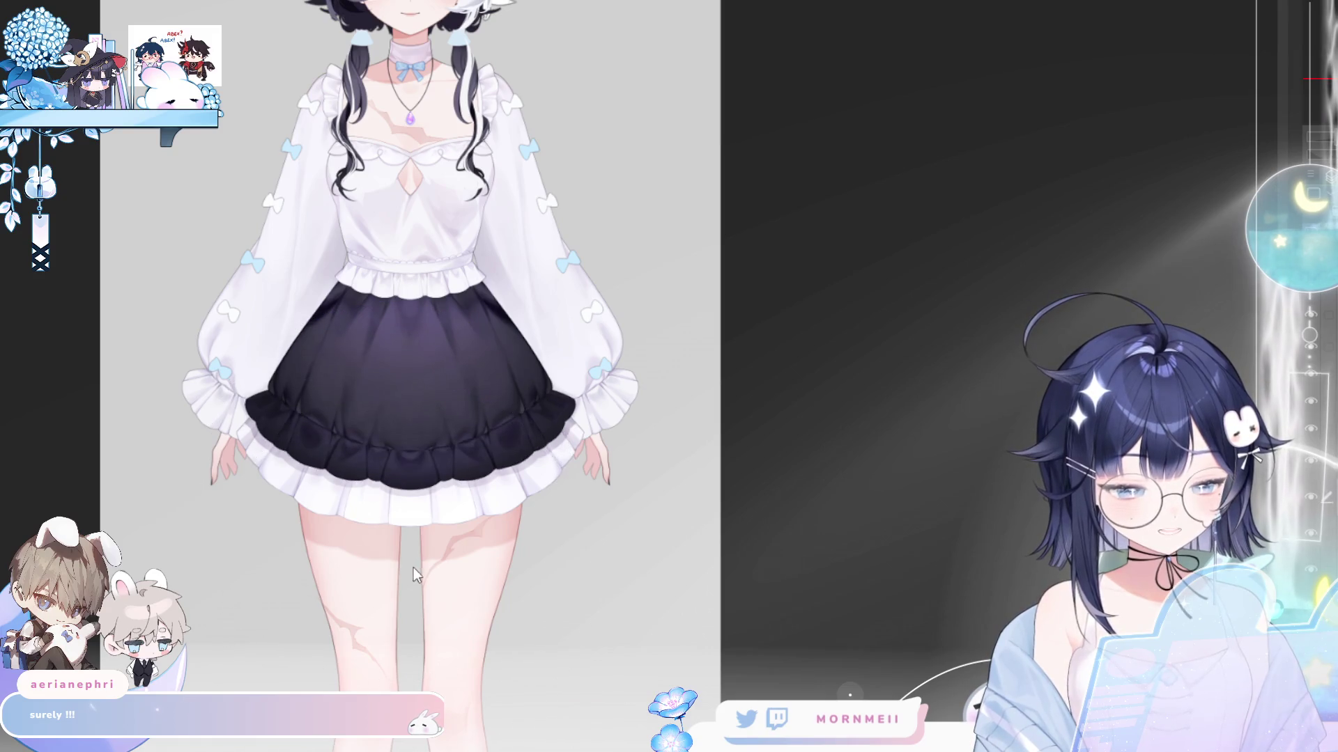
drag(399, 565, 393, 500)
key(bracketleft)
key(bracketleft)
key(bracketleft)
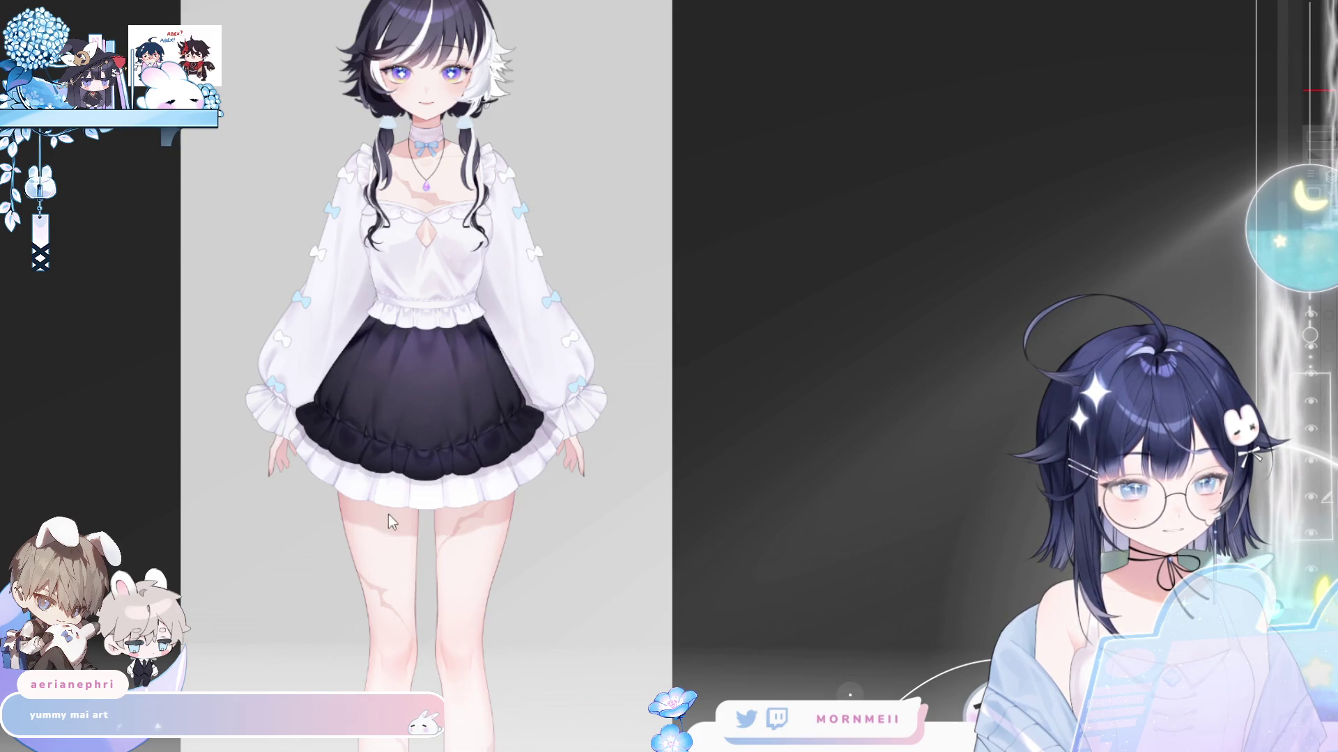
- Try widening the skirt's left side, undo the bulge, and zoom out and back in on the skirt
mouse_move(285, 490)
mouse_down()
mouse_move(254, 425)
mouse_move(269, 448)
mouse_move(244, 453)
mouse_move(260, 473)
mouse_up()
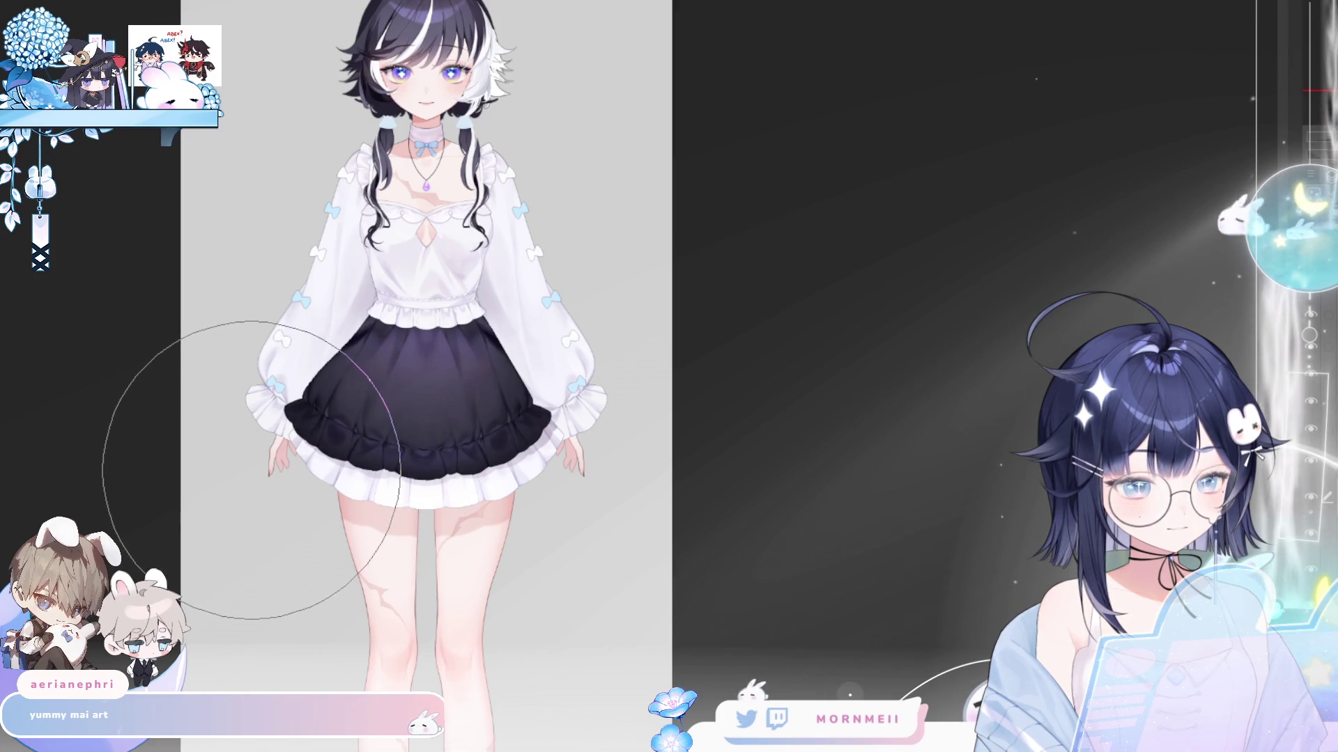
key(ctrl+z)
key(ctrl+z)
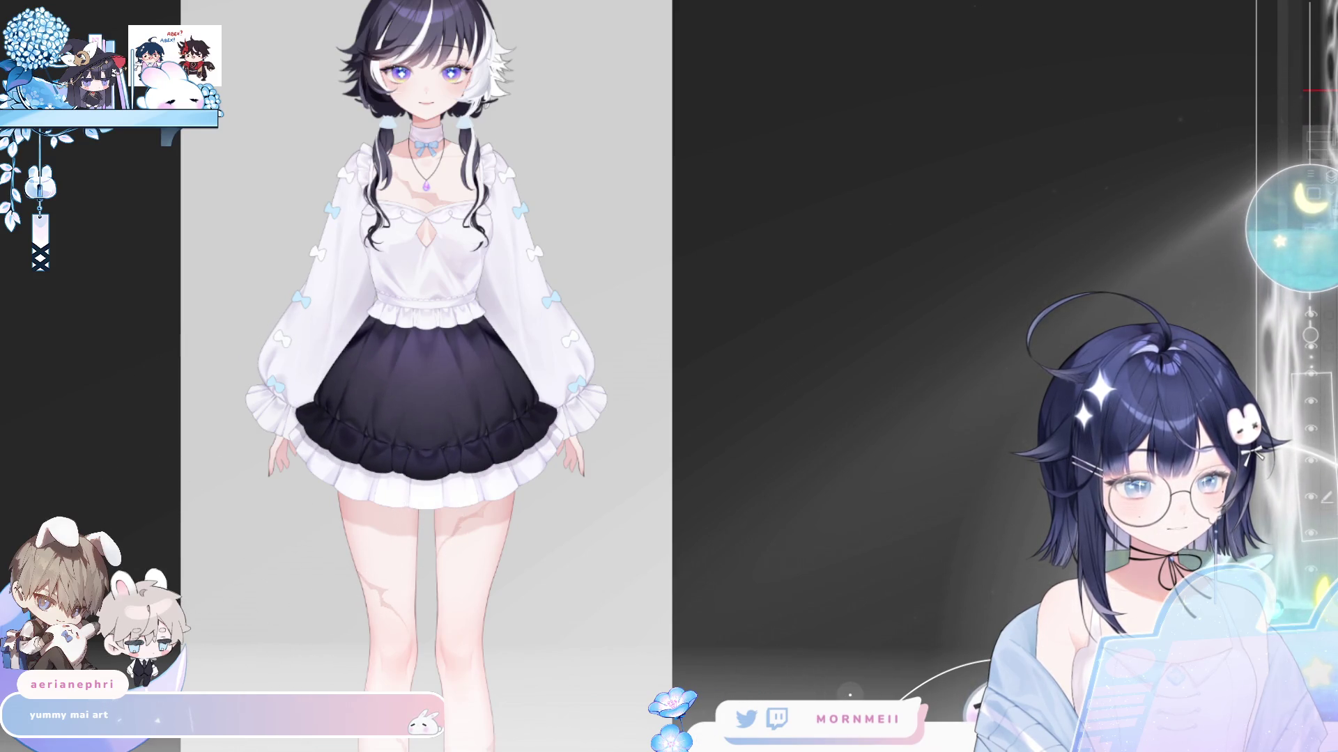
key(ctrl+minus)
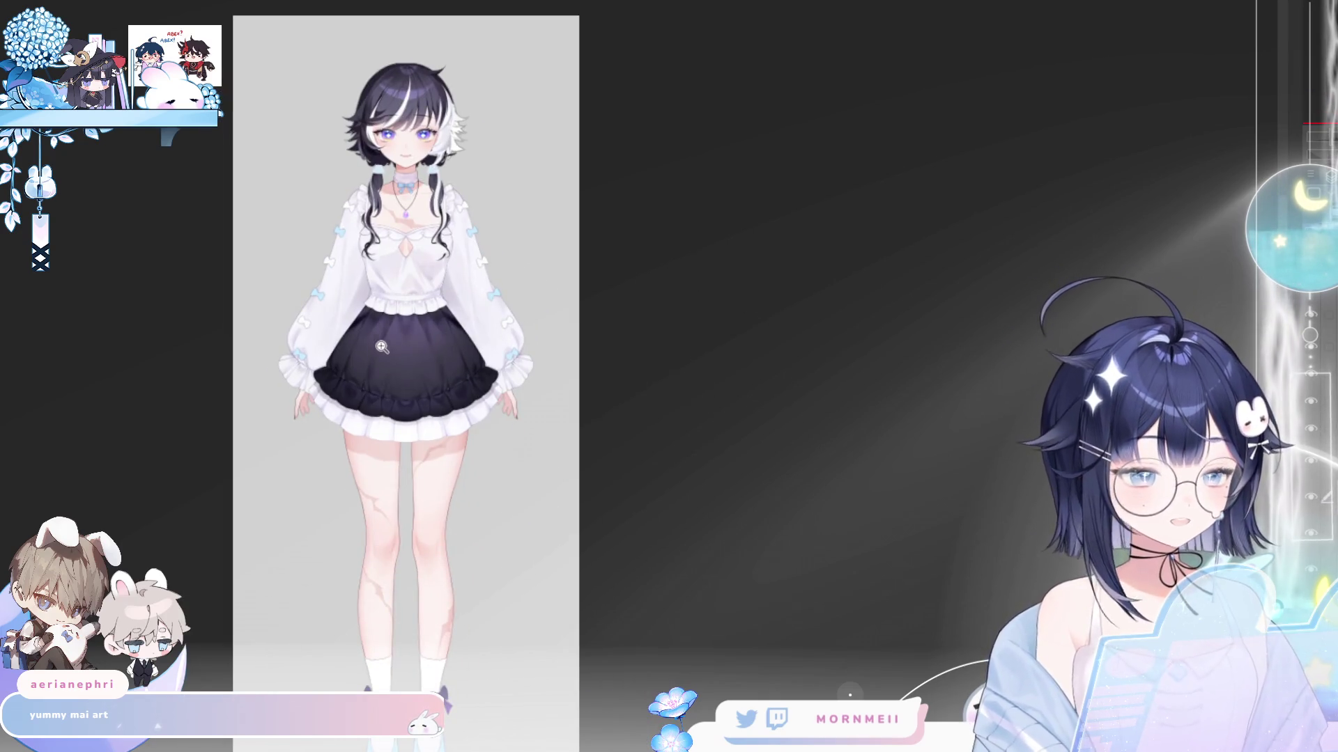
drag(382, 347, 450, 310)
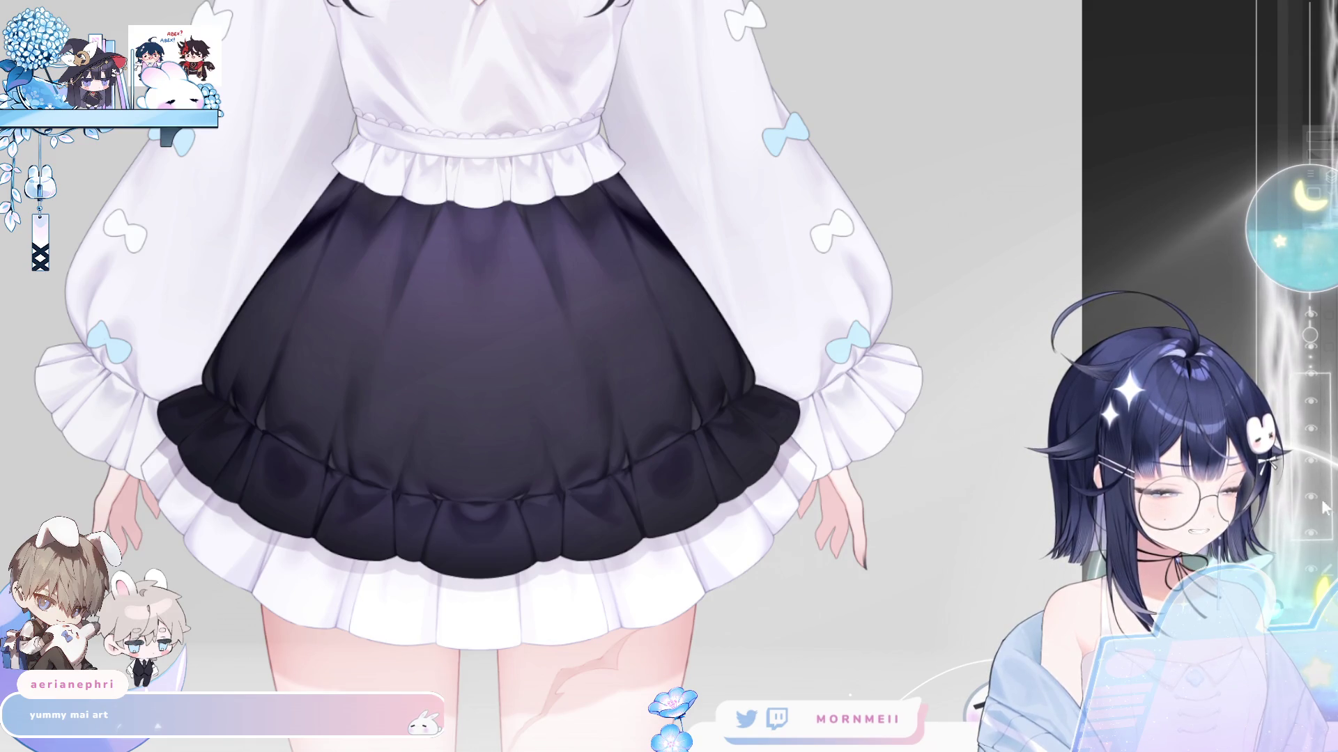
- Toggle the dark skirt colour with Ctrl+Z/Ctrl+Shift+Z, leaving the skirt pale translucent lavender
key(ctrl+z)
key(ctrl+shift+z)
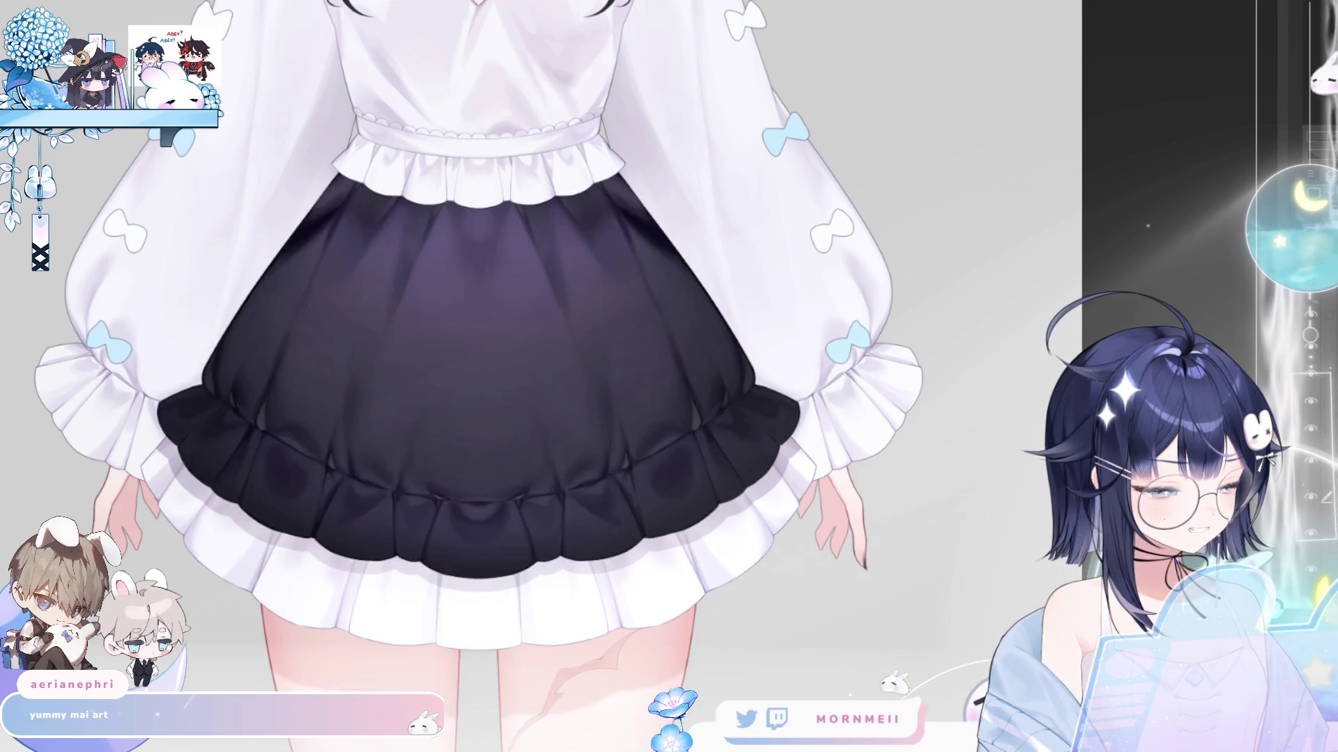
key(ctrl+z)
key(ctrl+shift+z)
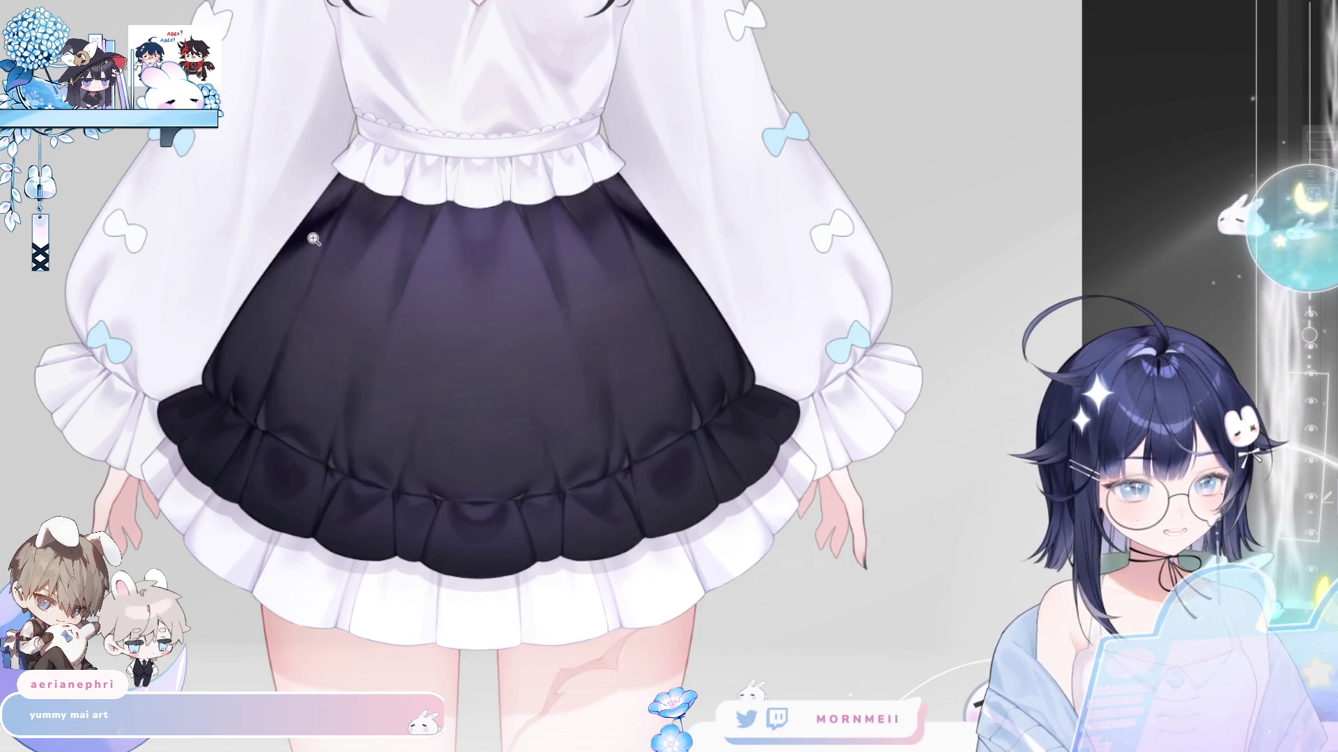
key(ctrl+z)
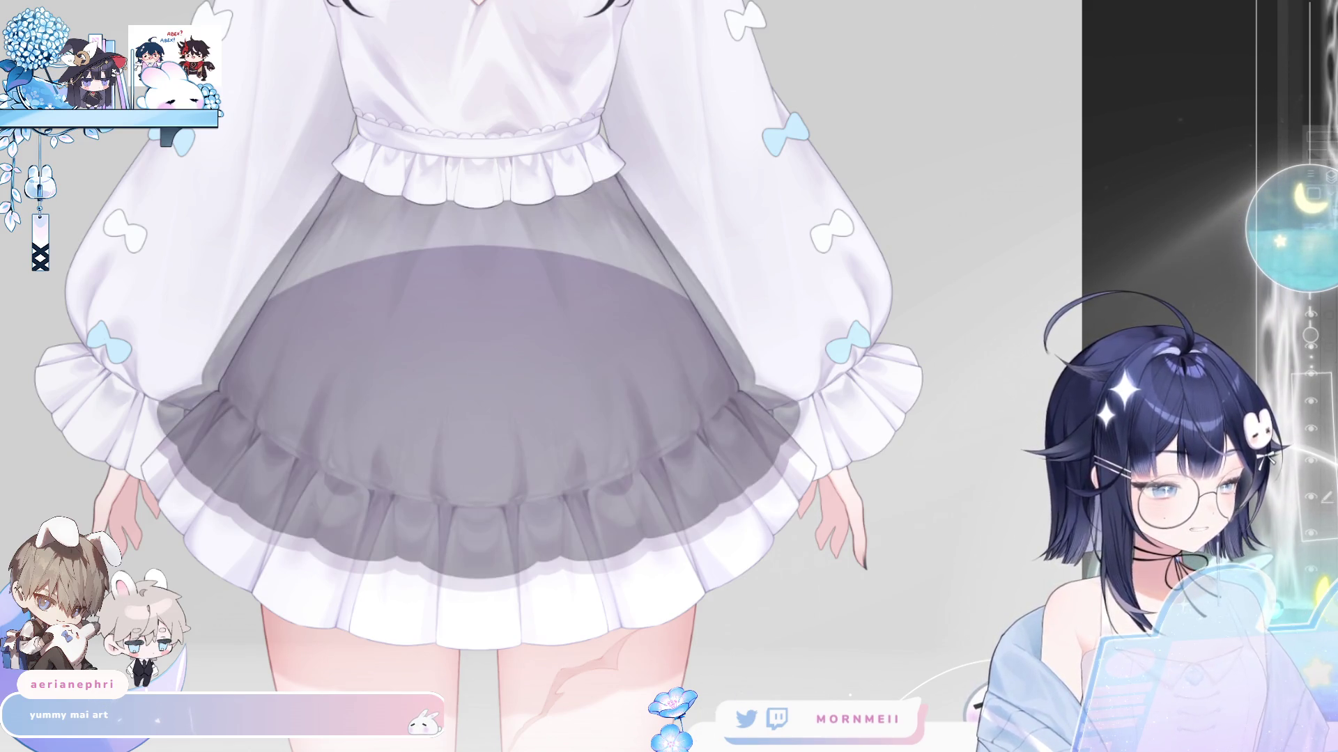
key(ctrl+z)
key(ctrl+shift+z)
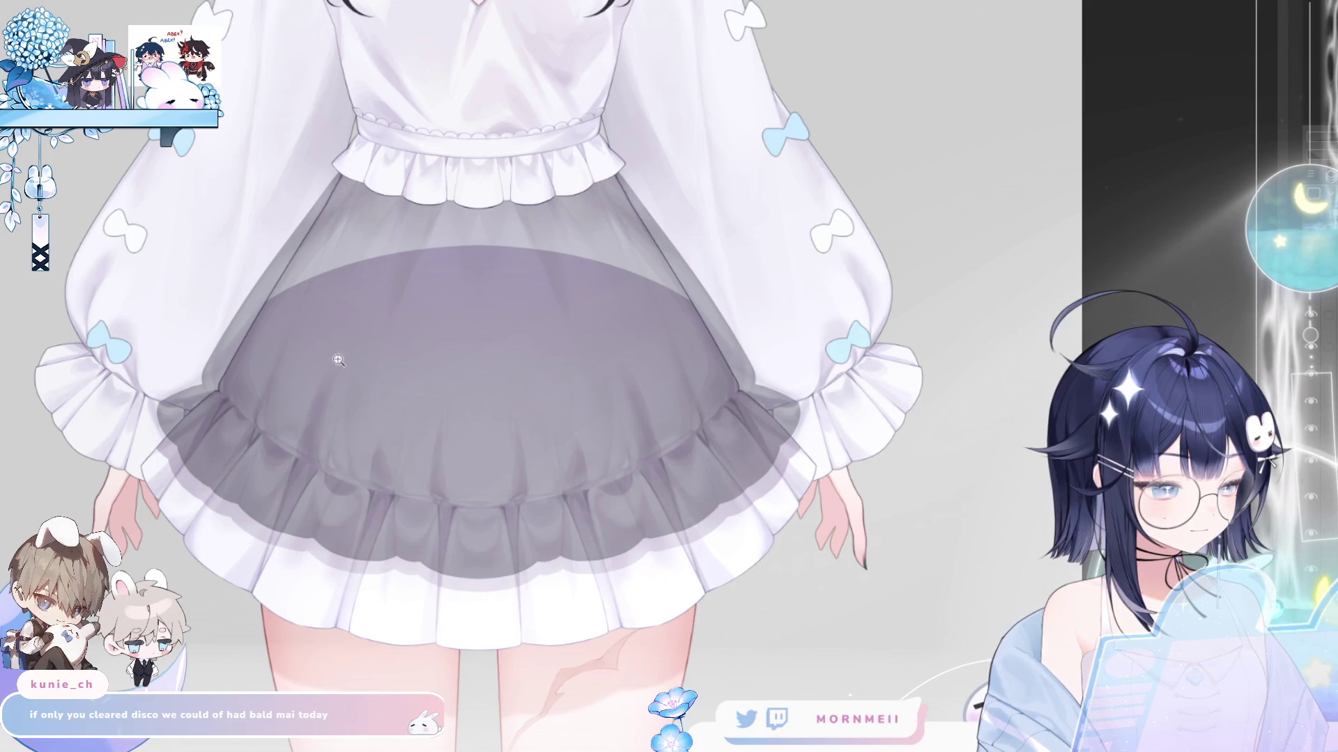
click(227, 377)
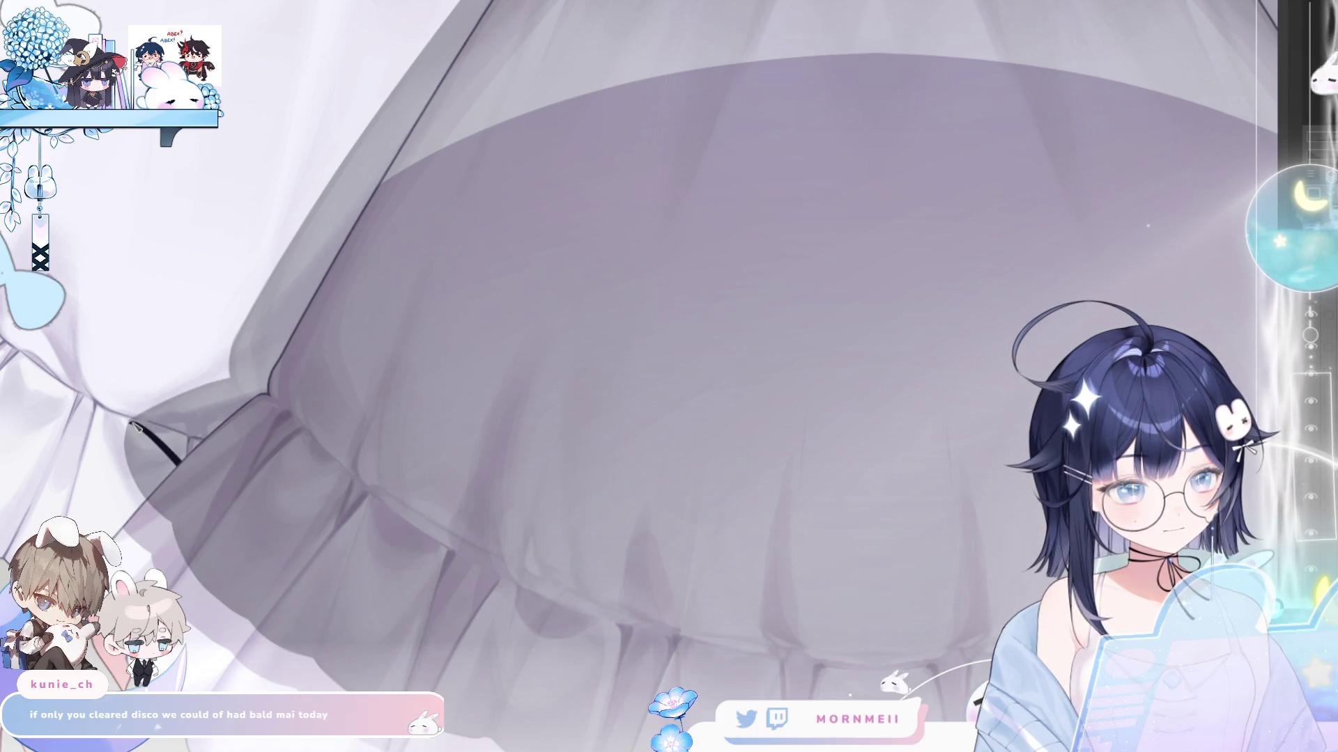
- Draw a dark line along the skirt's left edge, redrawing it until it sits right
drag(132, 422, 251, 383)
drag(179, 414, 216, 399)
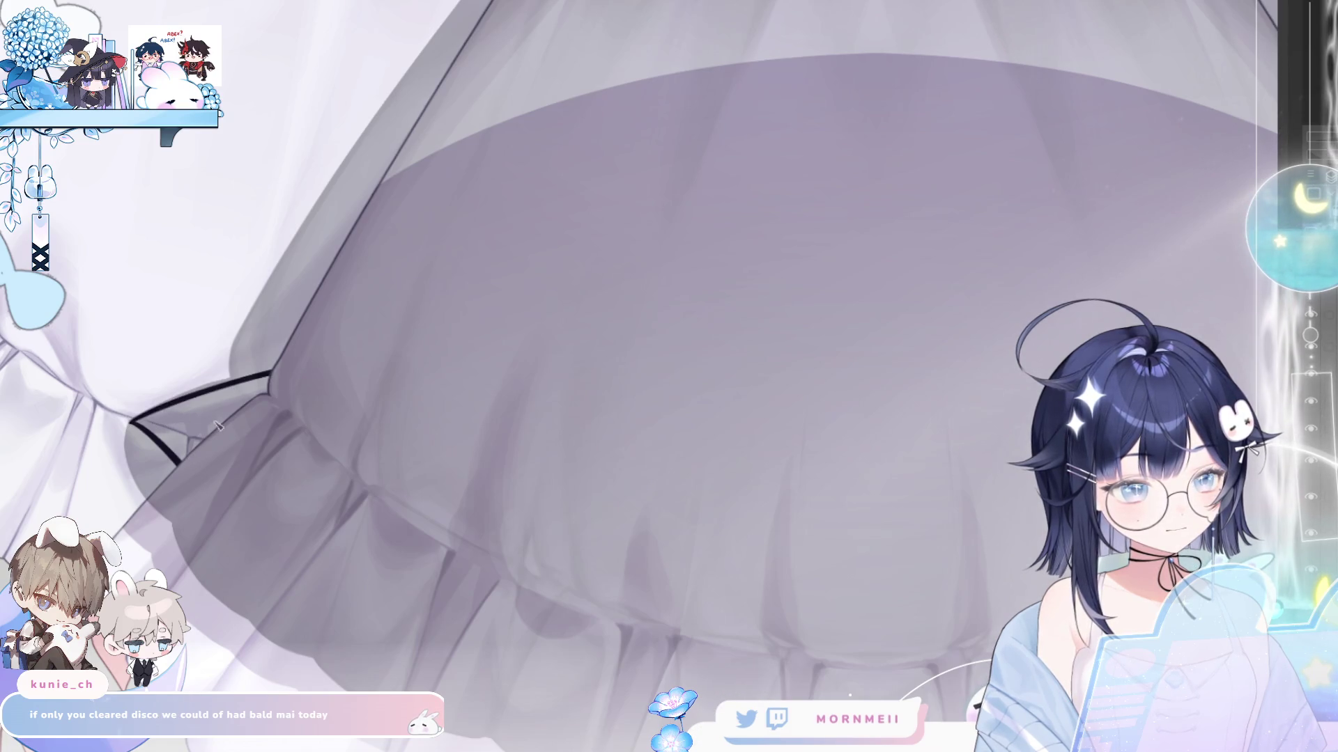
key(ctrl+0)
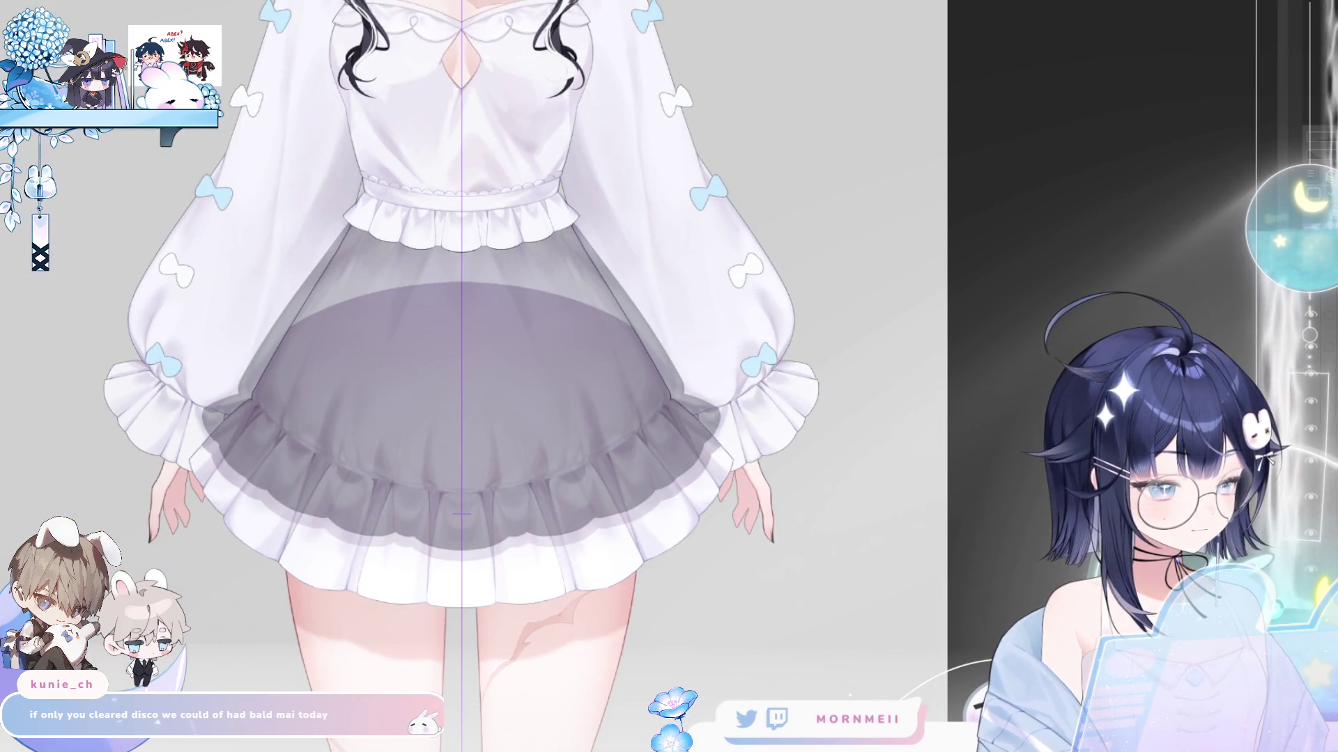
drag(214, 412, 246, 345)
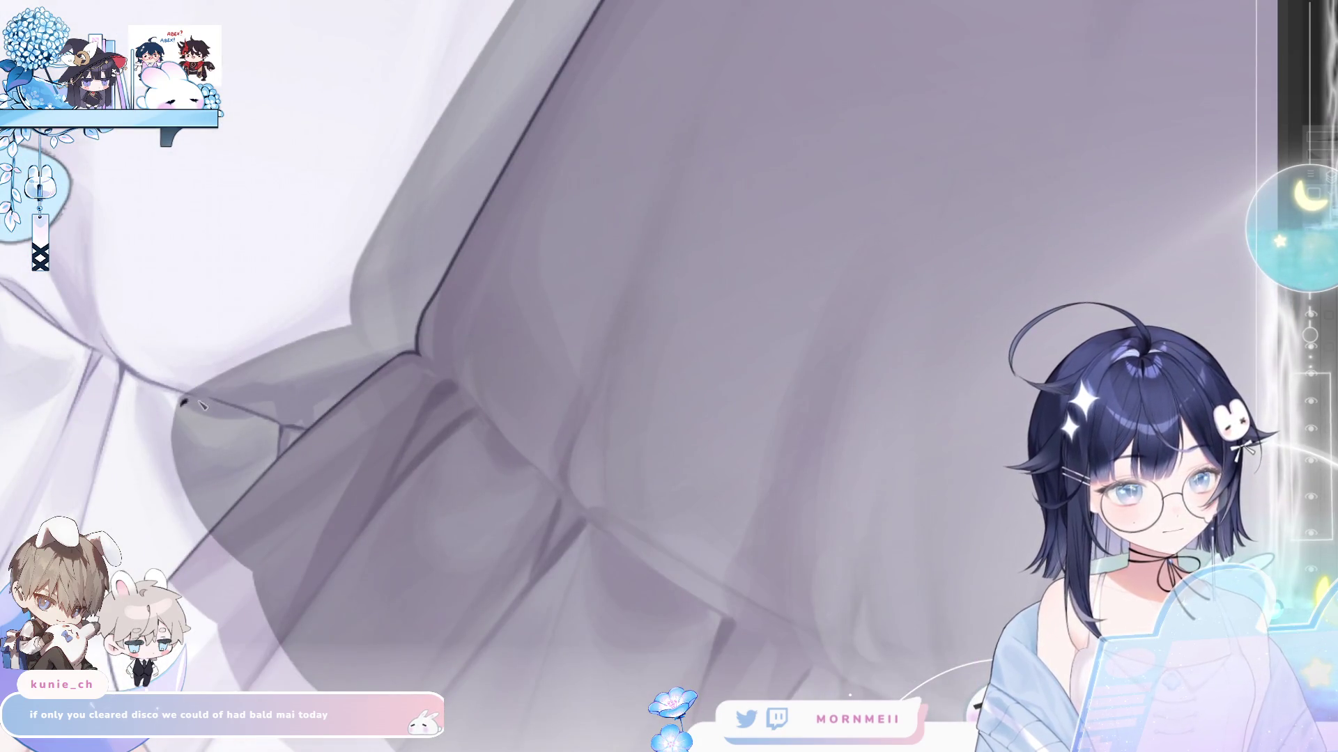
drag(184, 401, 270, 459)
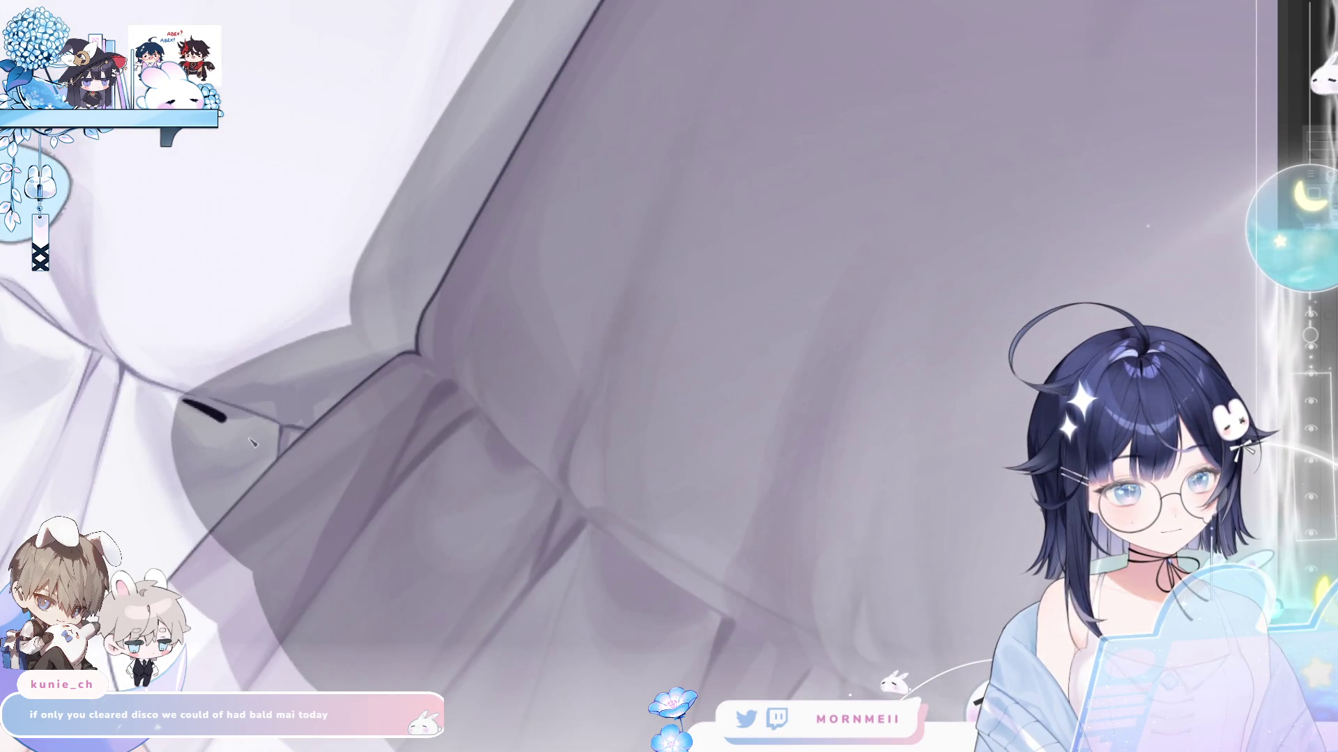
key(ctrl+z)
drag(183, 402, 296, 441)
key(ctrl+z)
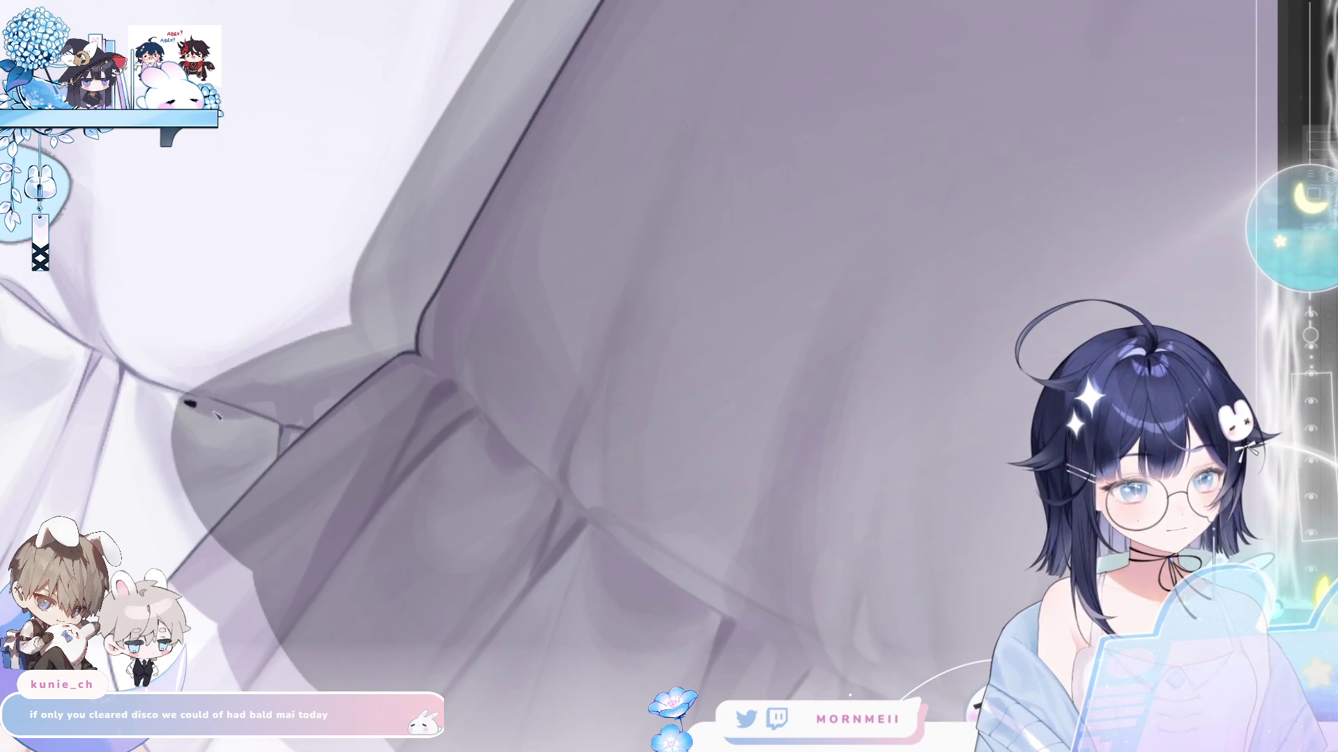
drag(184, 402, 280, 458)
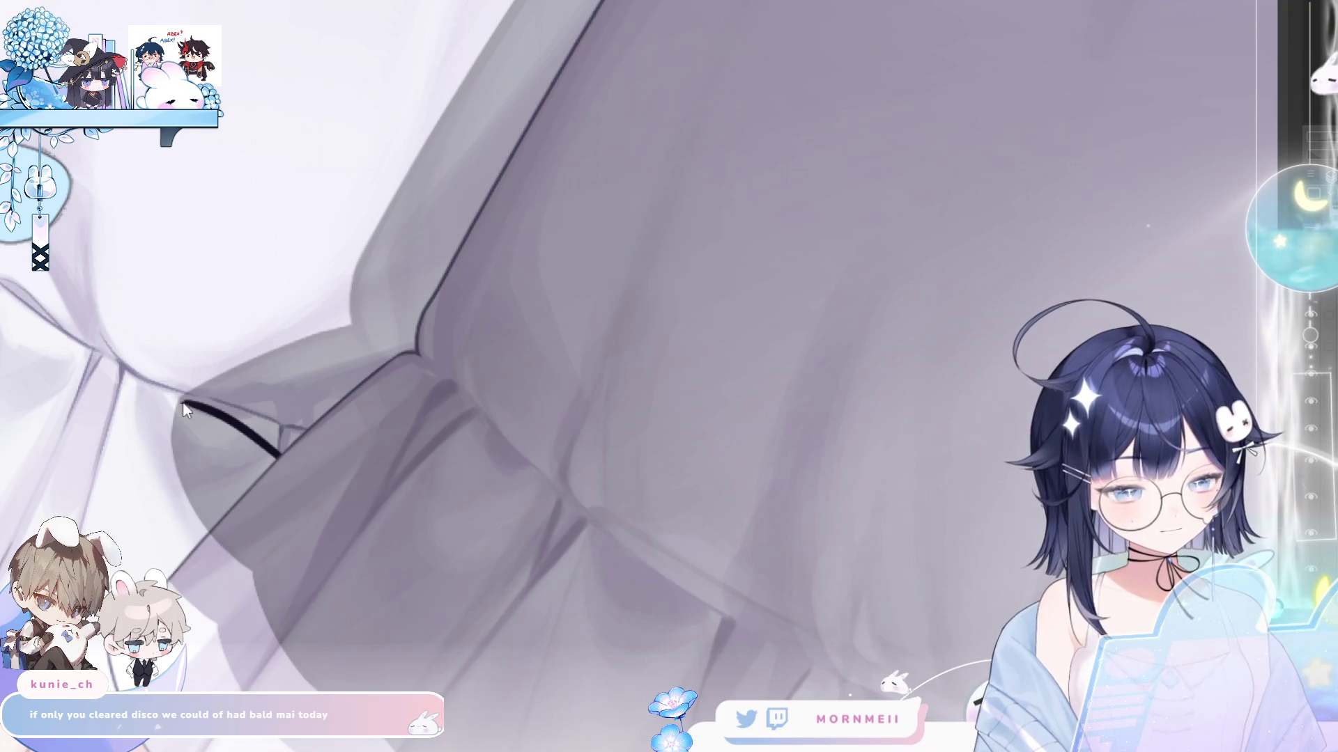
- Extend the black outline up along the ruffle to its corner
drag(182, 401, 304, 347)
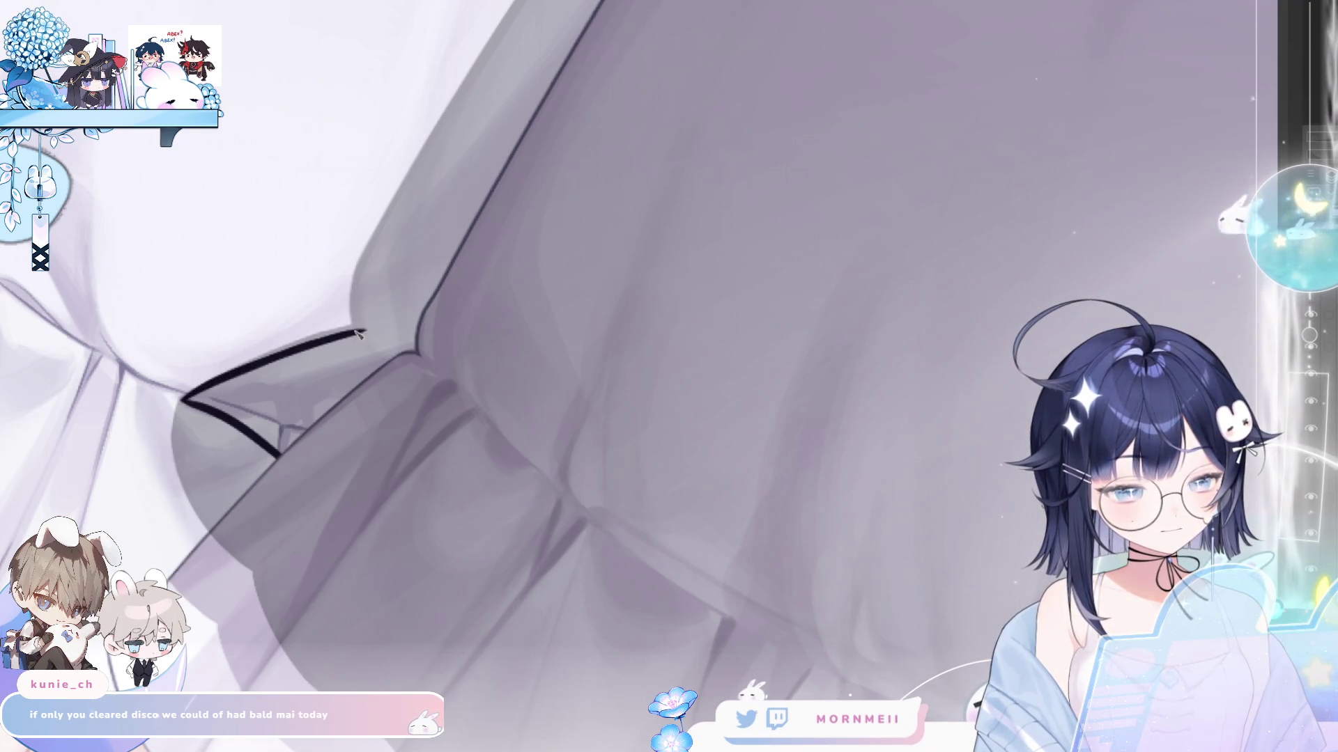
key(ctrl+z)
drag(186, 404, 413, 315)
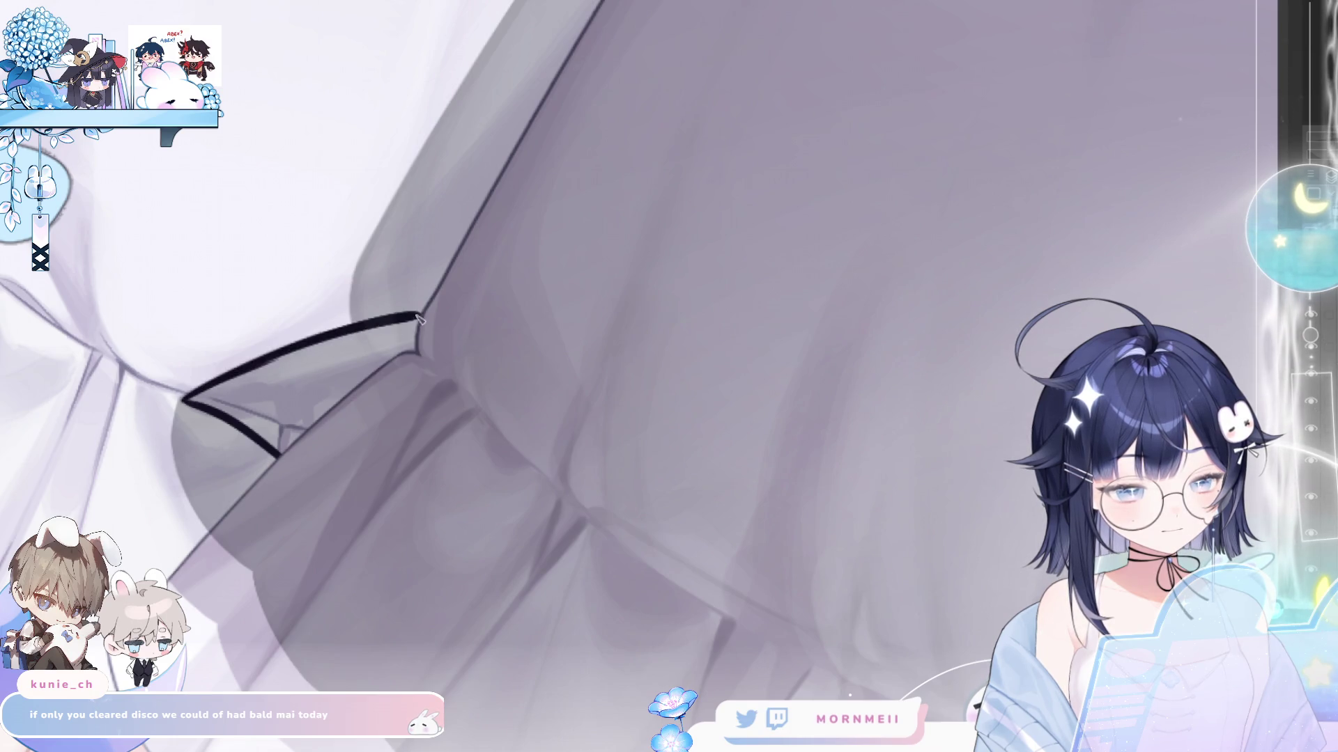
key(ctrl+z)
drag(186, 403, 412, 315)
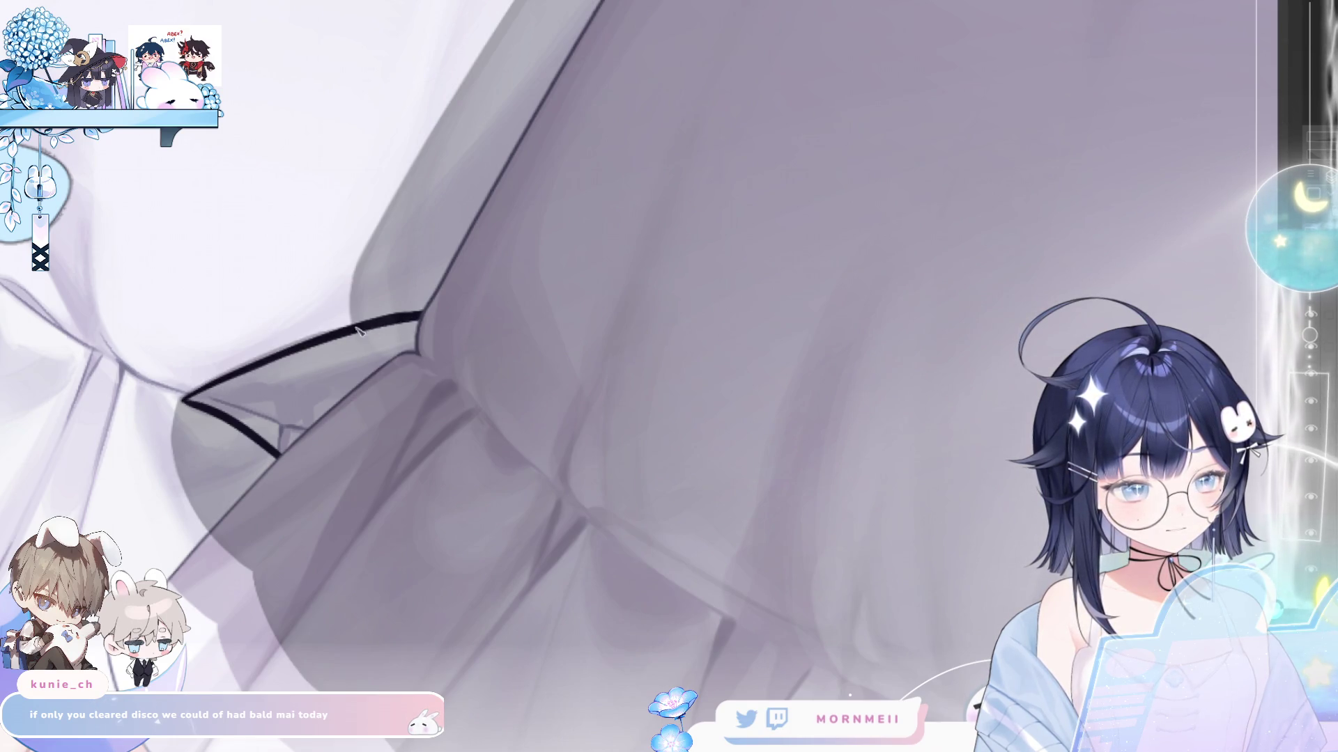
scroll(429, 322, down, 3)
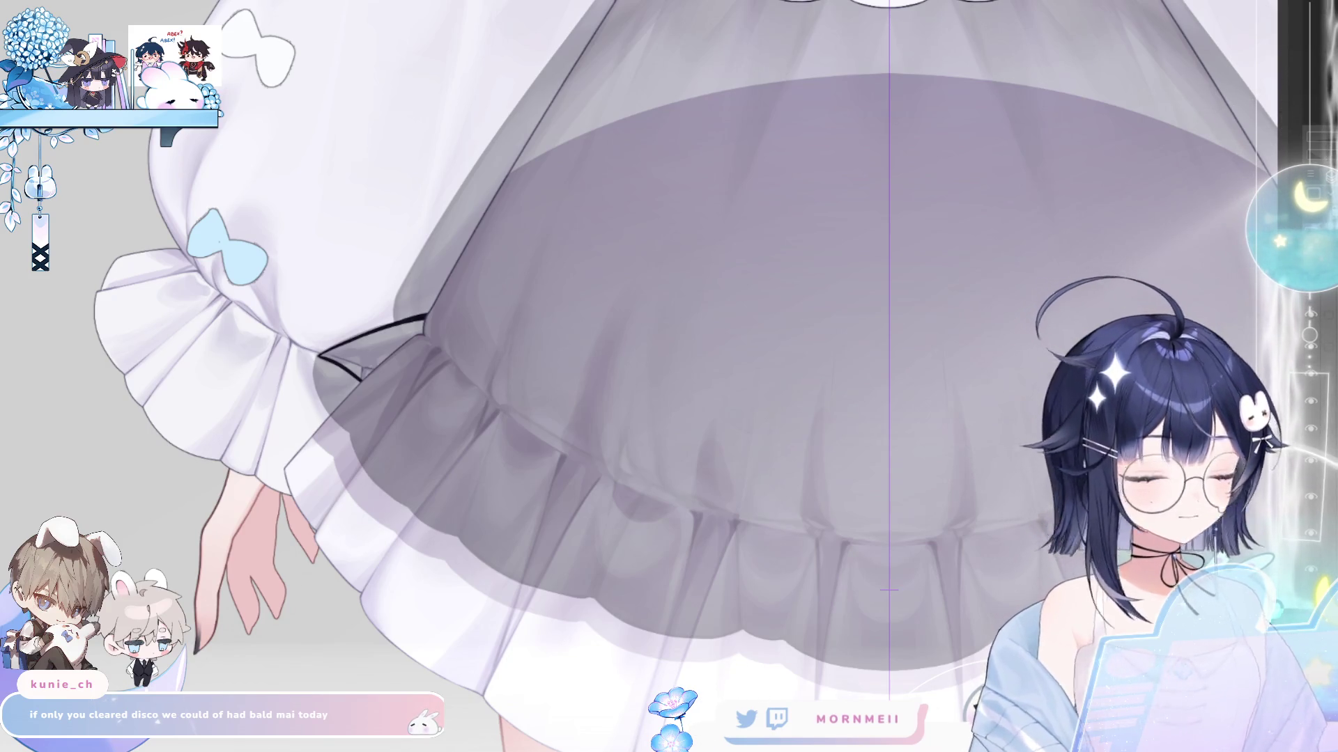
- Zoom in on the black outline and fill the triangle beside it with black
drag(328, 360, 396, 328)
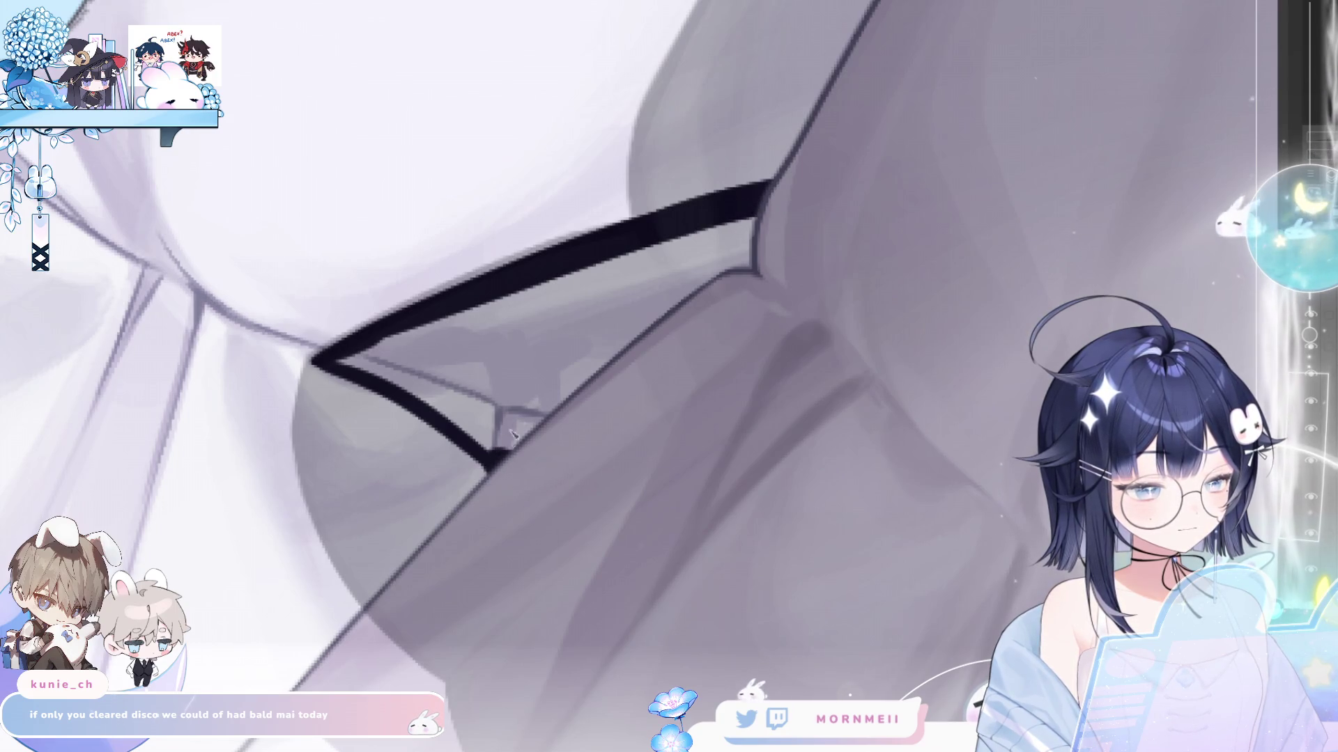
click(547, 387)
scroll(736, 406, up, 2)
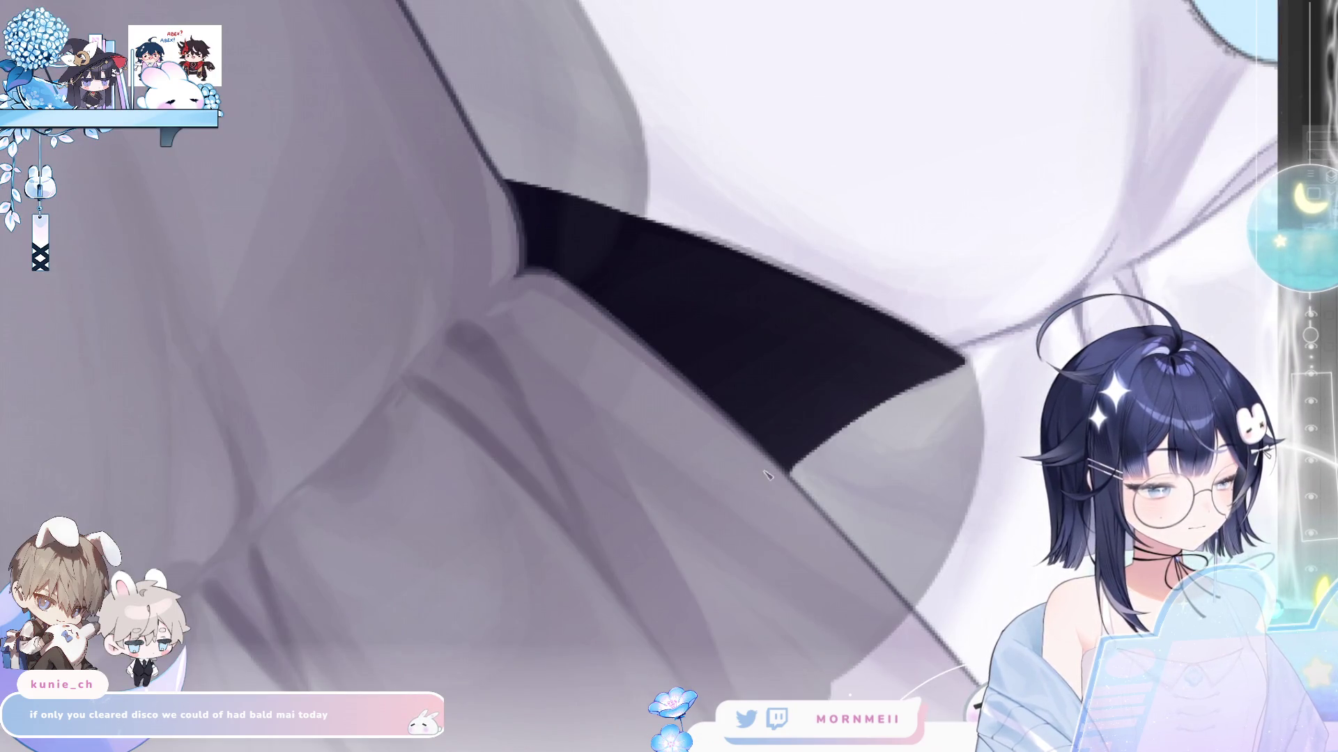
scroll(781, 468, down, 5)
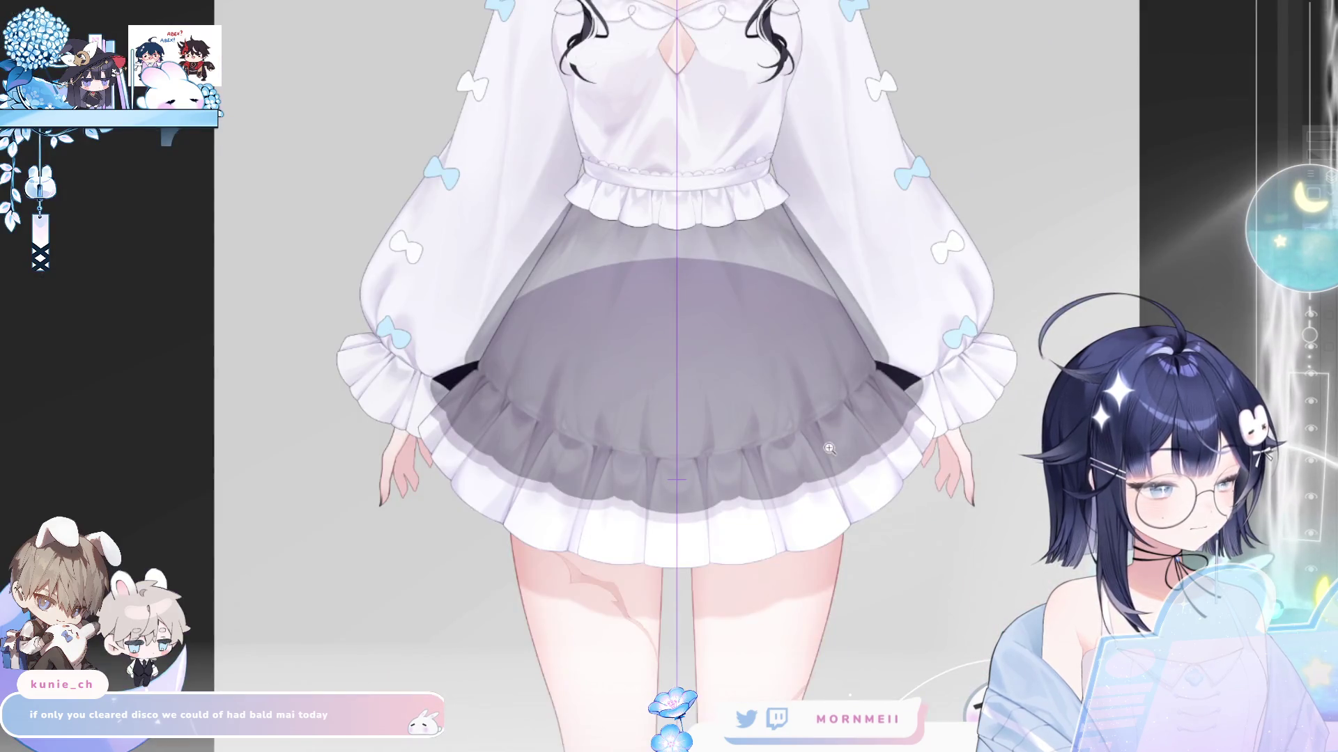
scroll(498, 361, up, 4)
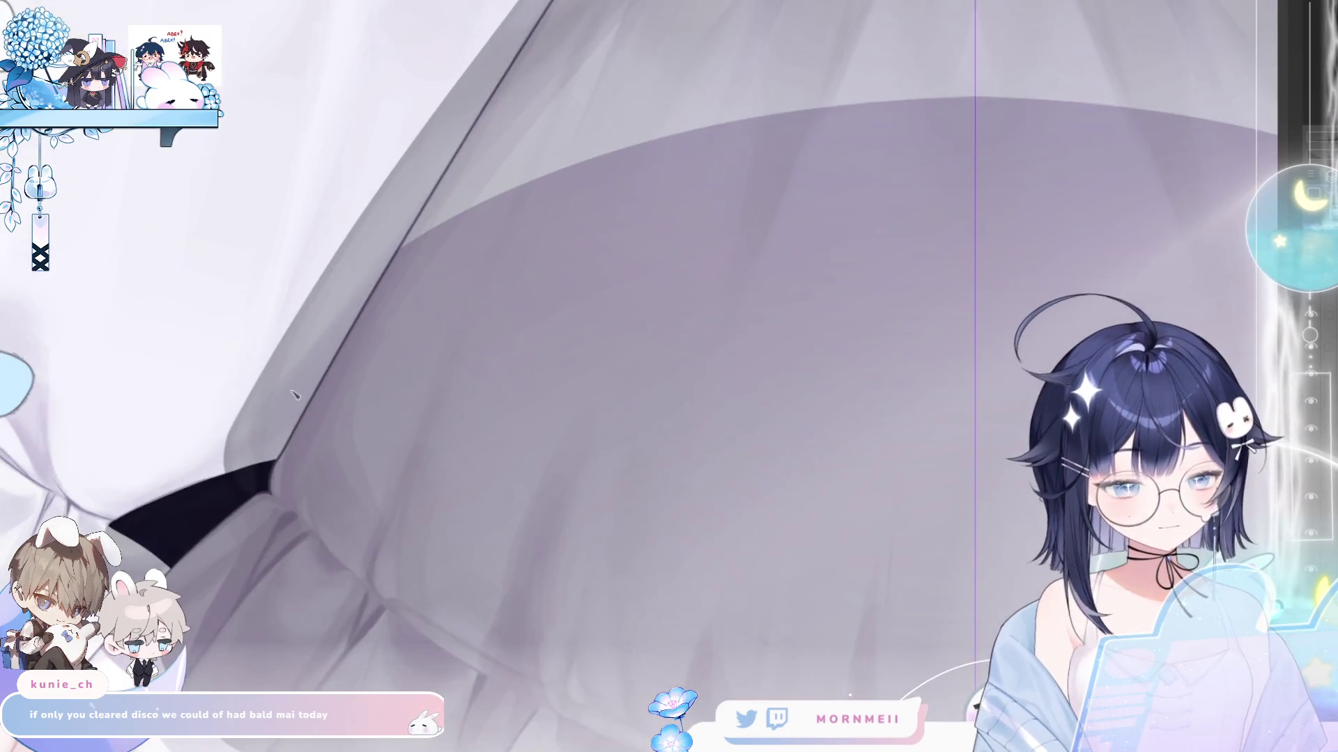
scroll(302, 471, down, 4)
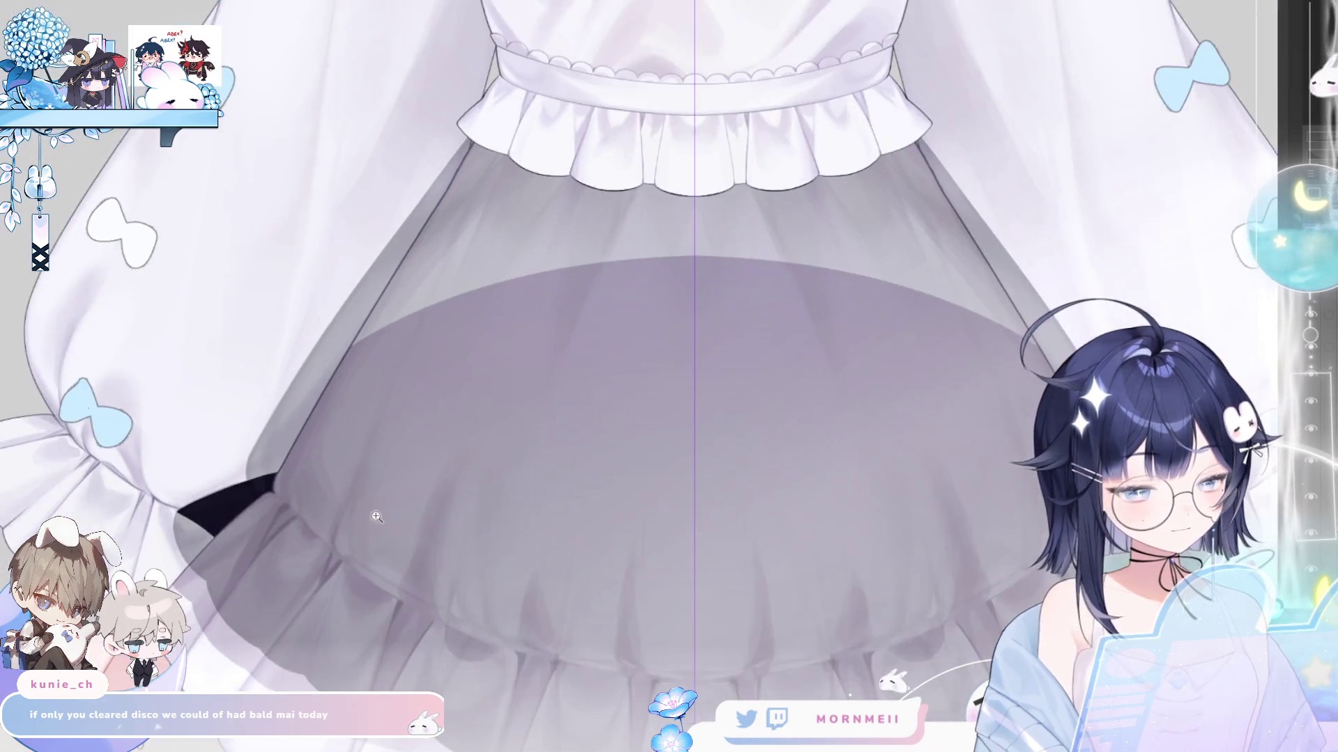
scroll(468, 386, up, 1)
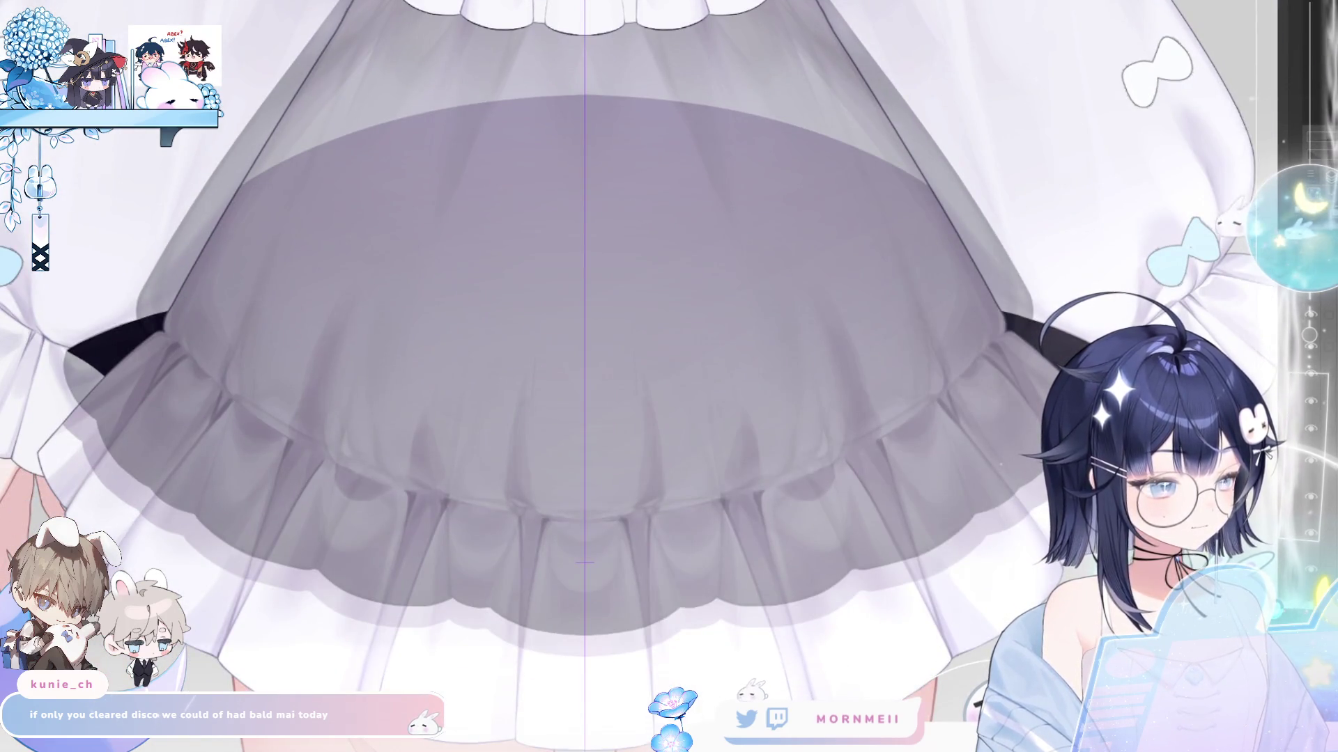
drag(268, 533, 434, 318)
scroll(434, 317, up, 2)
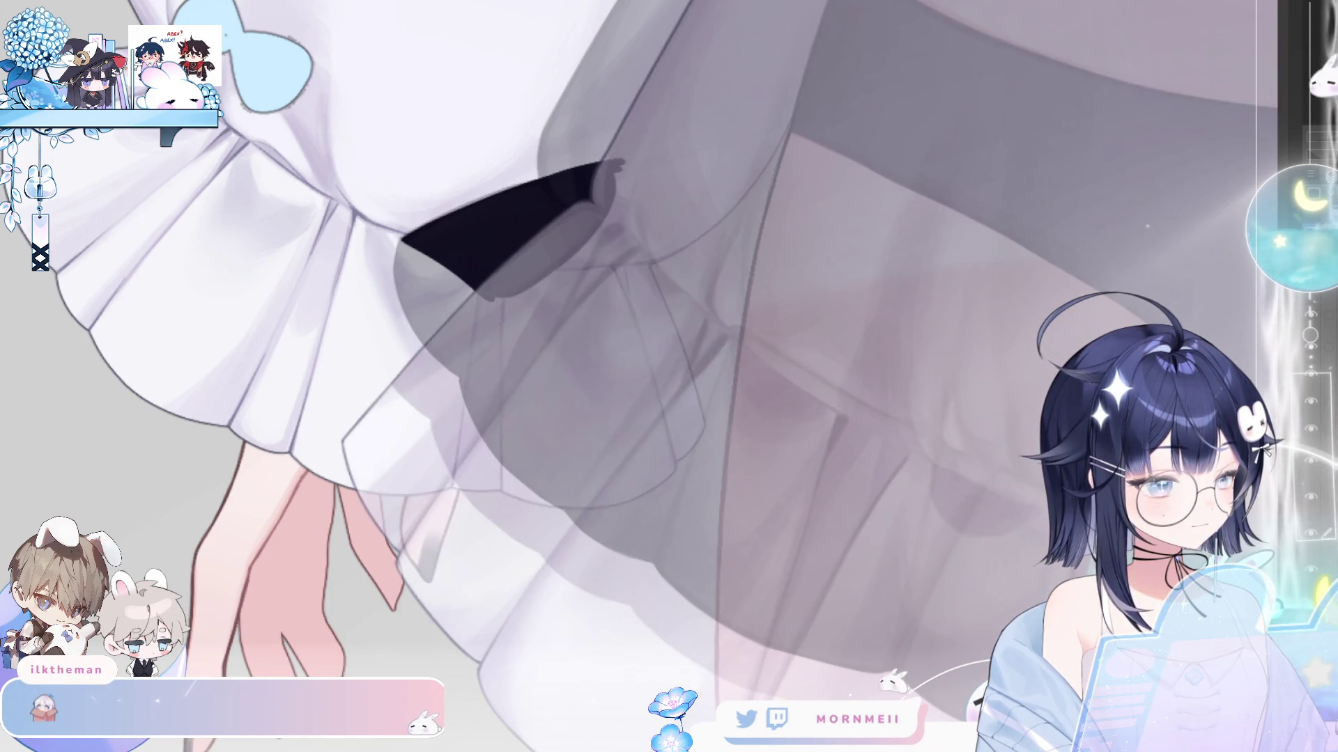
- Flip the canvas horizontally, draw a dark grey fold line from the triangle's tip, and fill the folds translucent grey
key(h)
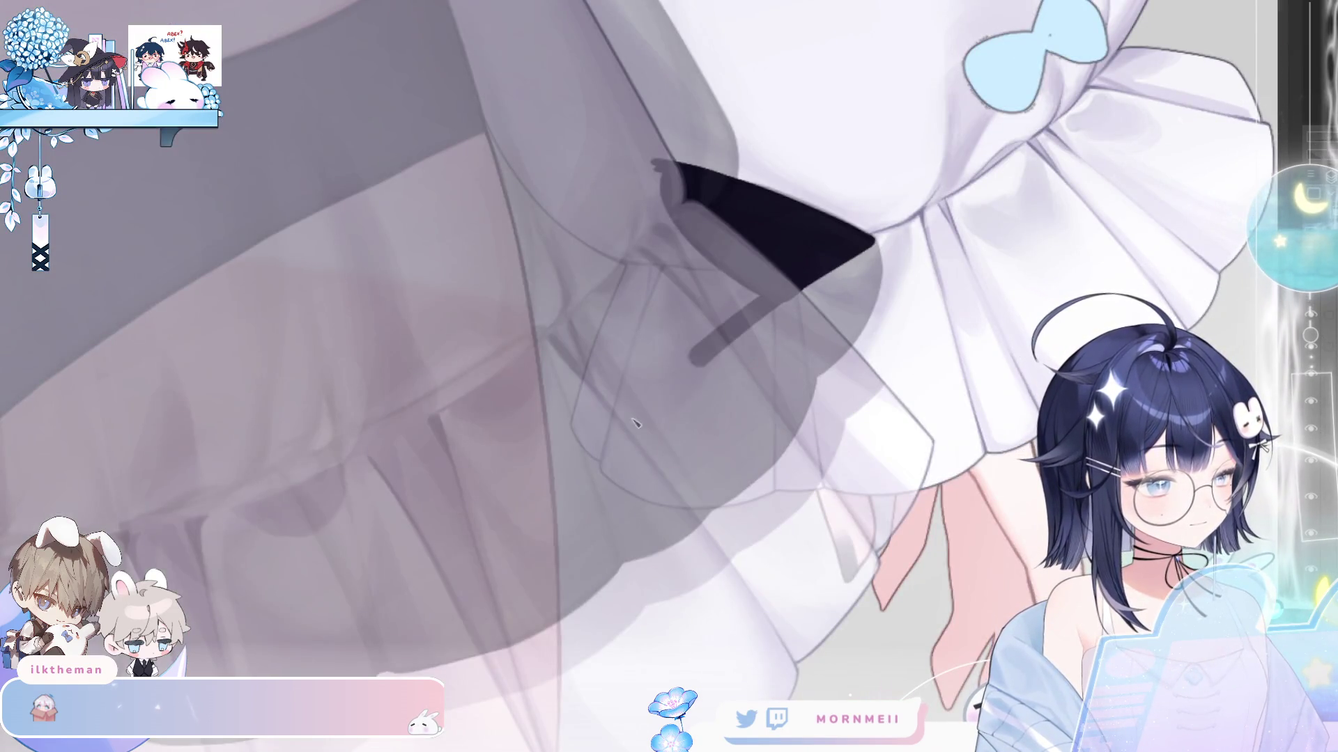
mouse_move(852, 261)
mouse_down()
mouse_move(554, 513)
mouse_move(559, 195)
mouse_move(652, 168)
mouse_up()
click(685, 251)
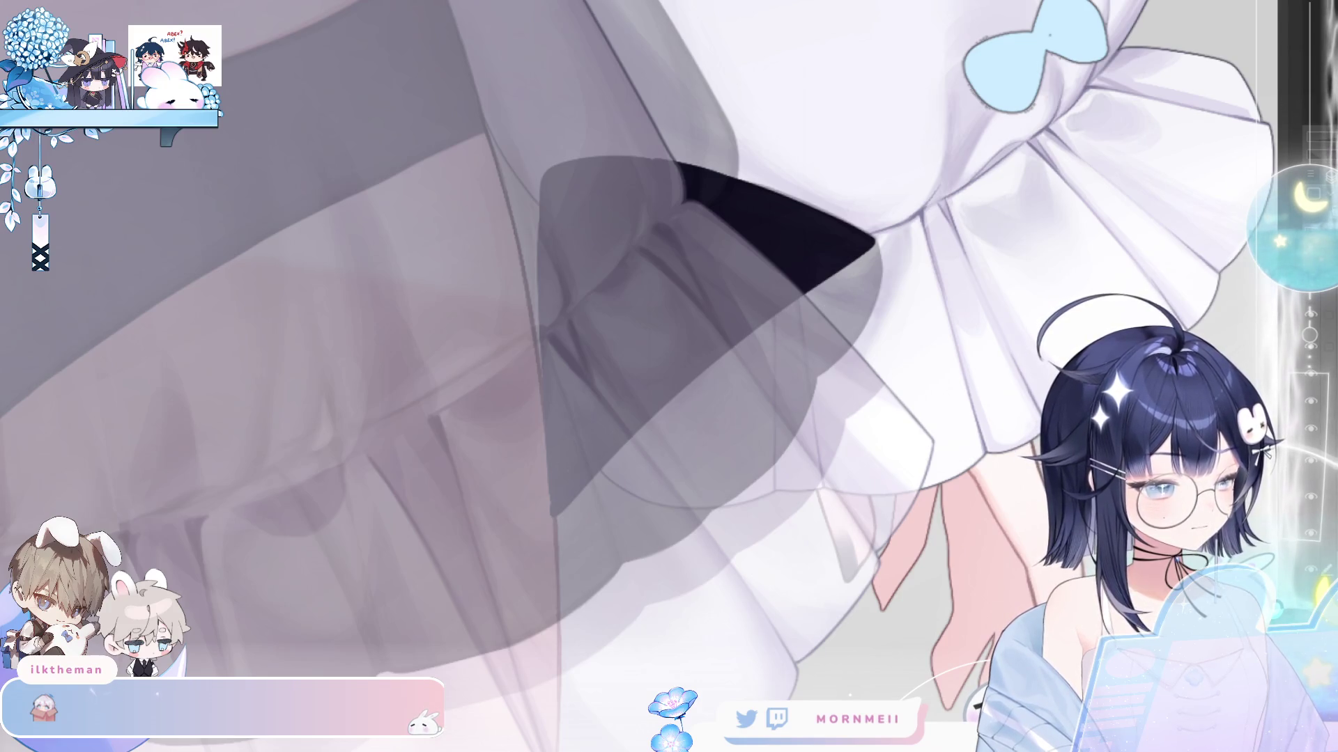
scroll(648, 307, down, 5)
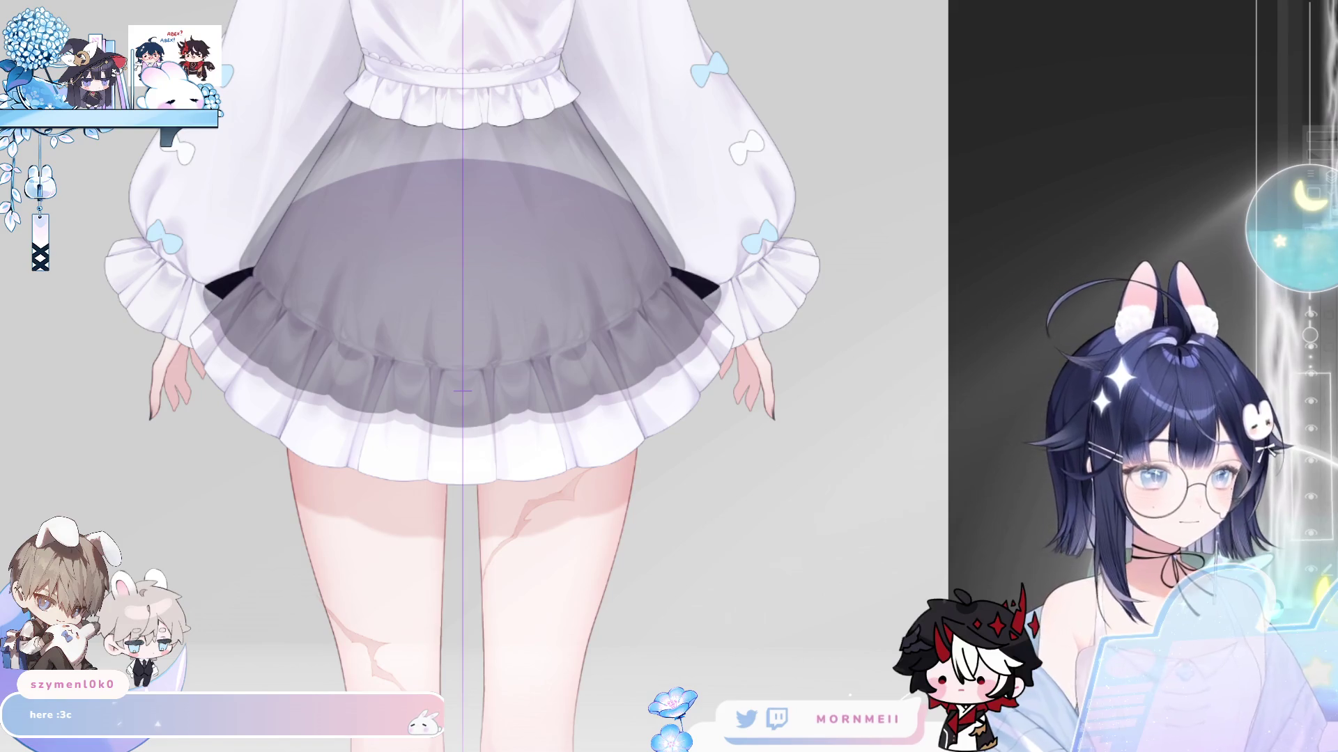
- Scroll and pan around the upper body and skirt to inspect the figure
scroll(281, 461, up, 3)
scroll(280, 461, down, 2)
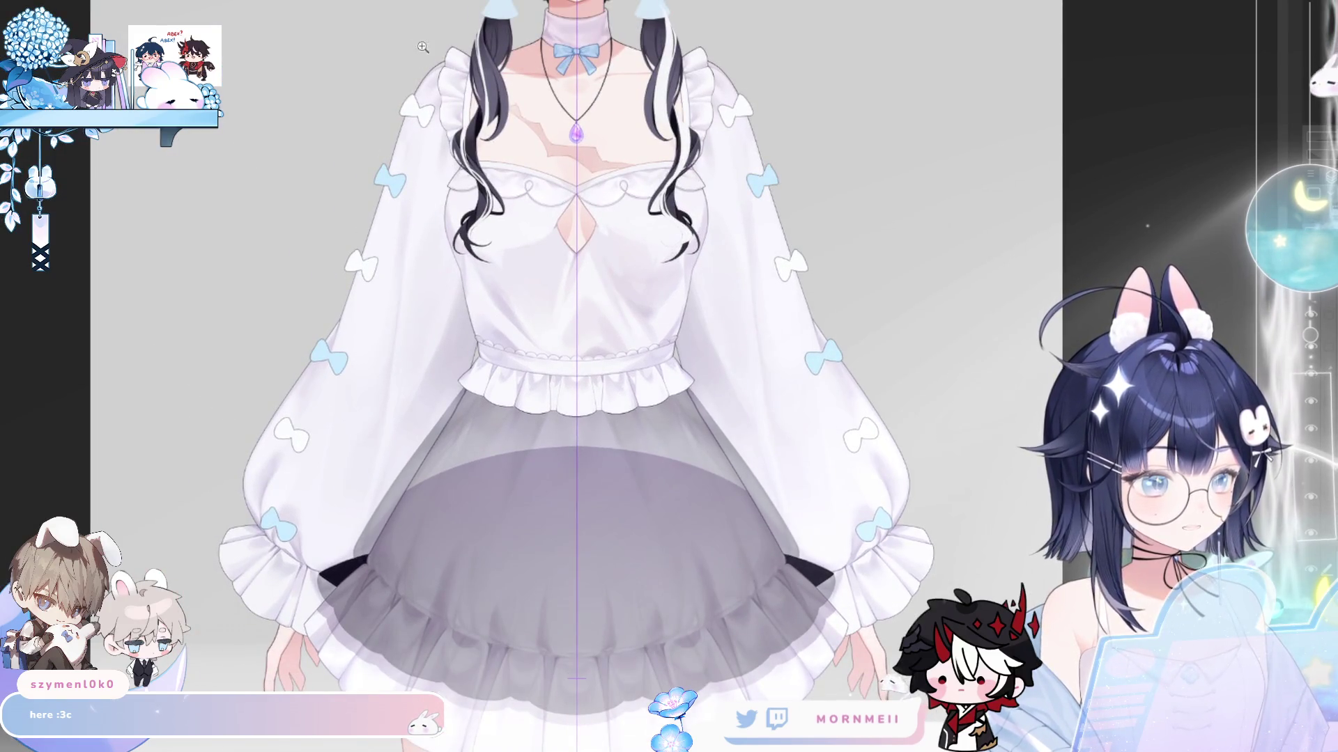
scroll(281, 461, down, 2)
scroll(281, 461, down, 2)
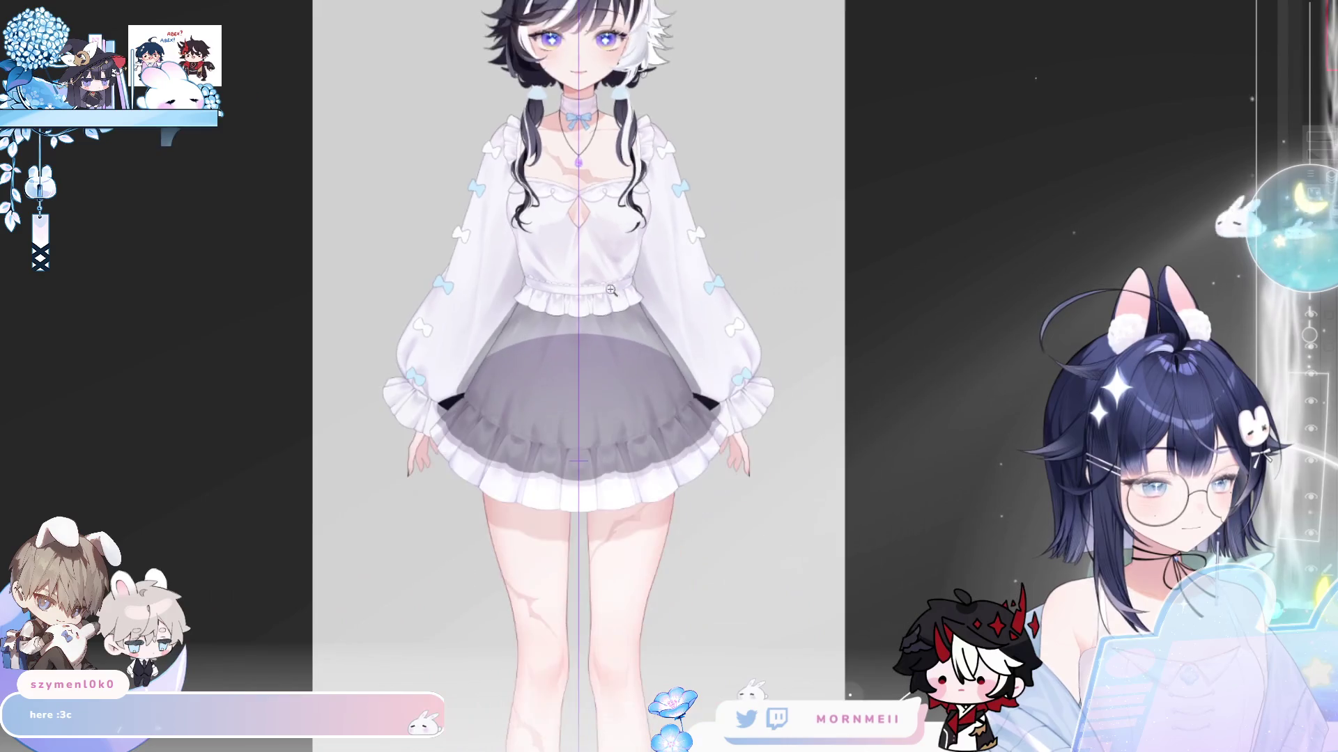
scroll(591, 431, up, 3)
mouse_move(591, 431)
mouse_down()
mouse_move(592, 153)
mouse_move(620, 442)
mouse_move(606, 442)
mouse_move(695, 402)
mouse_up()
scroll(695, 402, up, 4)
scroll(627, 409, down, 2)
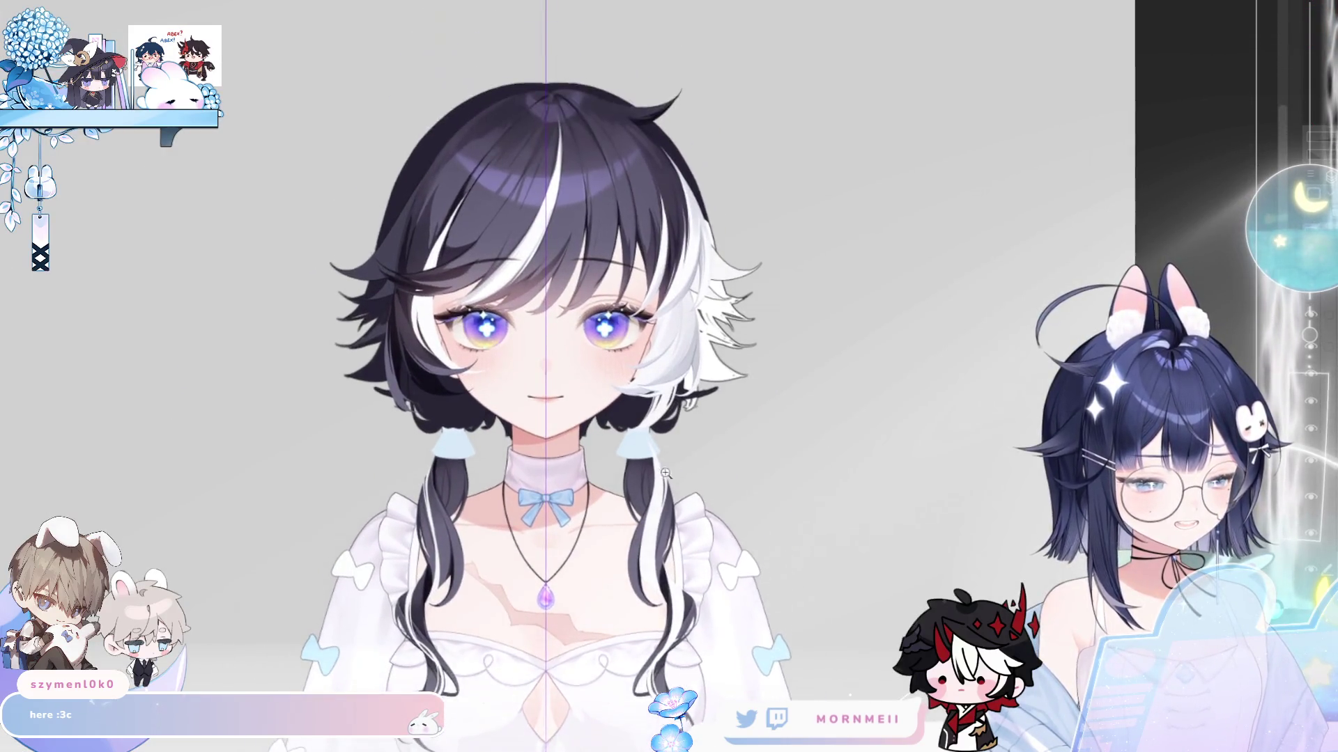
scroll(614, 618, down, 3)
scroll(648, 364, down, 1)
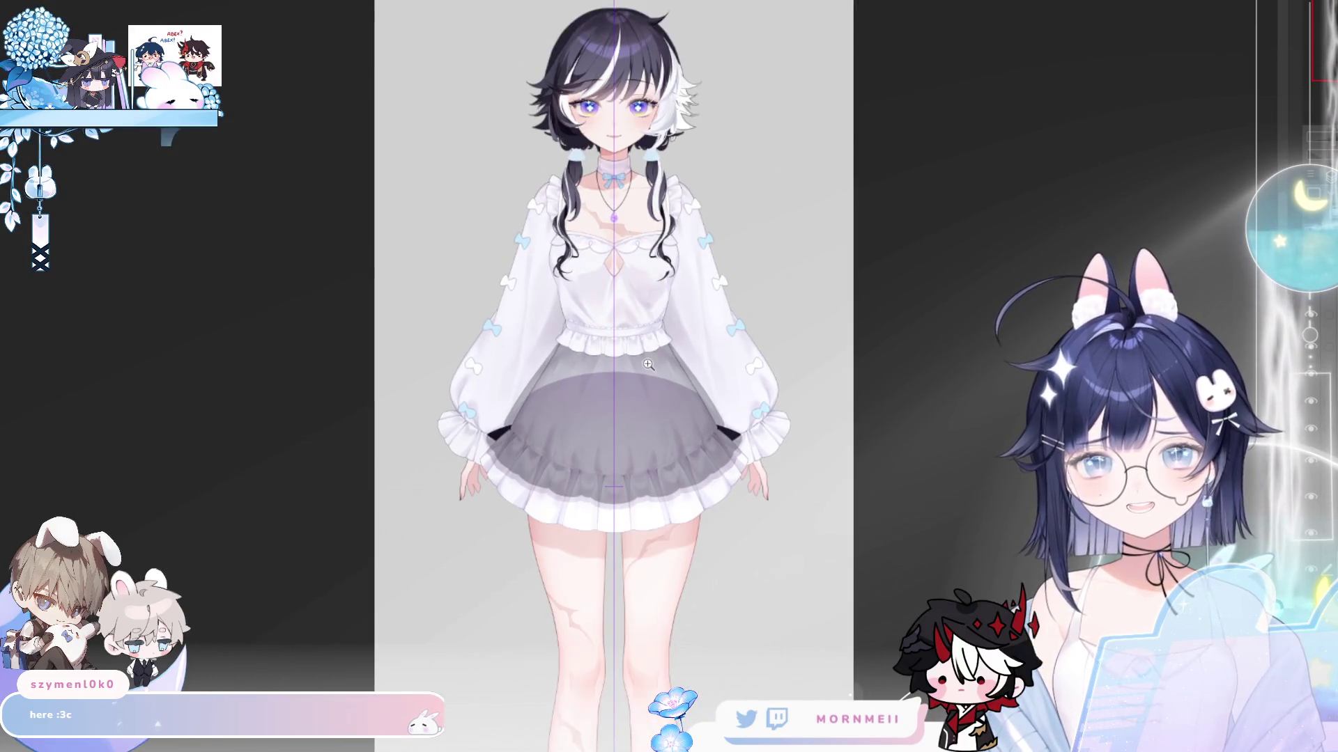
scroll(665, 49, up, 5)
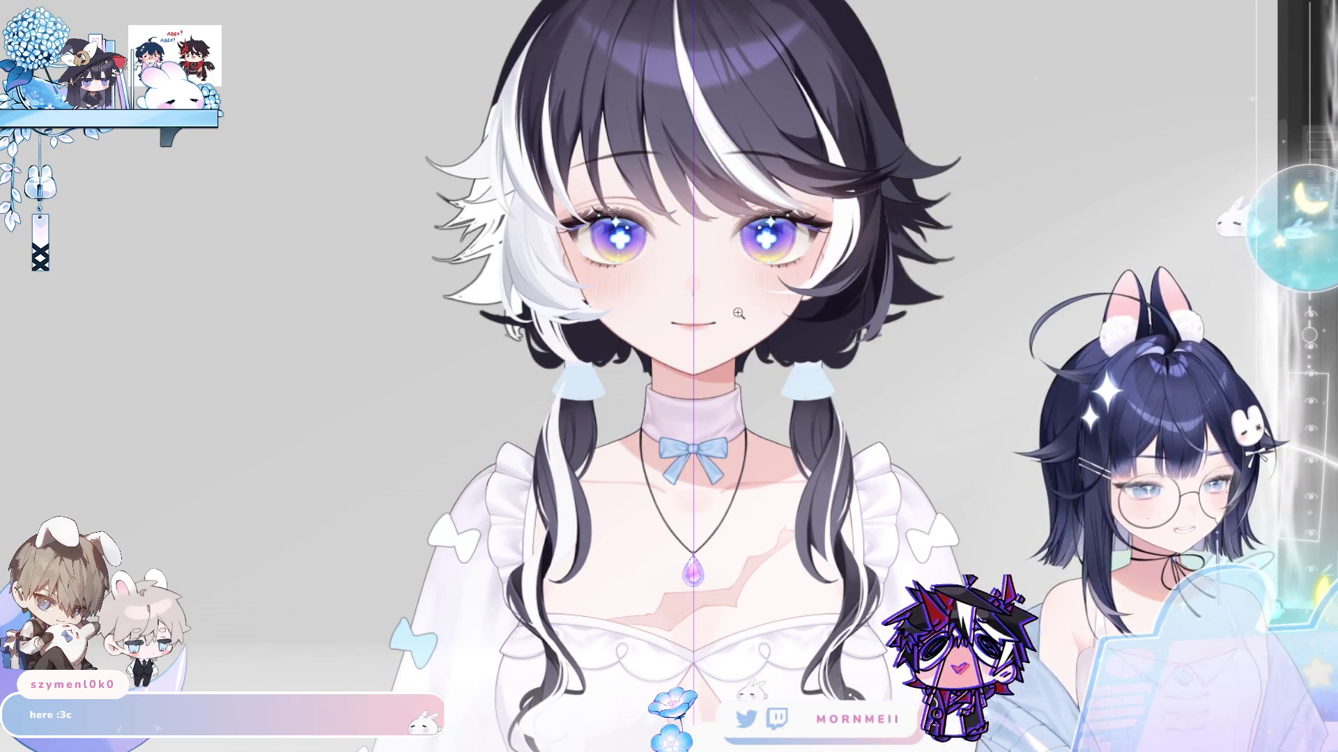
scroll(740, 334, down, 1)
scroll(715, 569, down, 3)
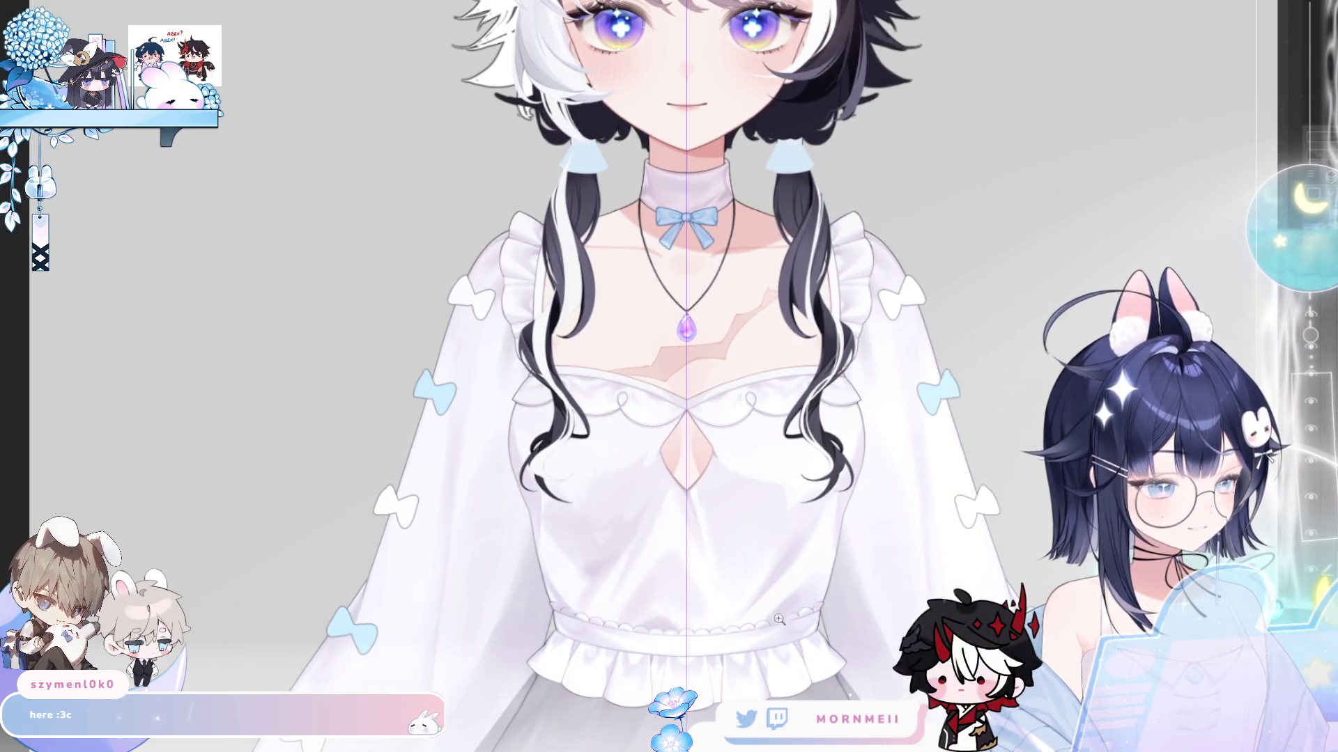
scroll(779, 619, down, 1)
scroll(319, 453, down, 6)
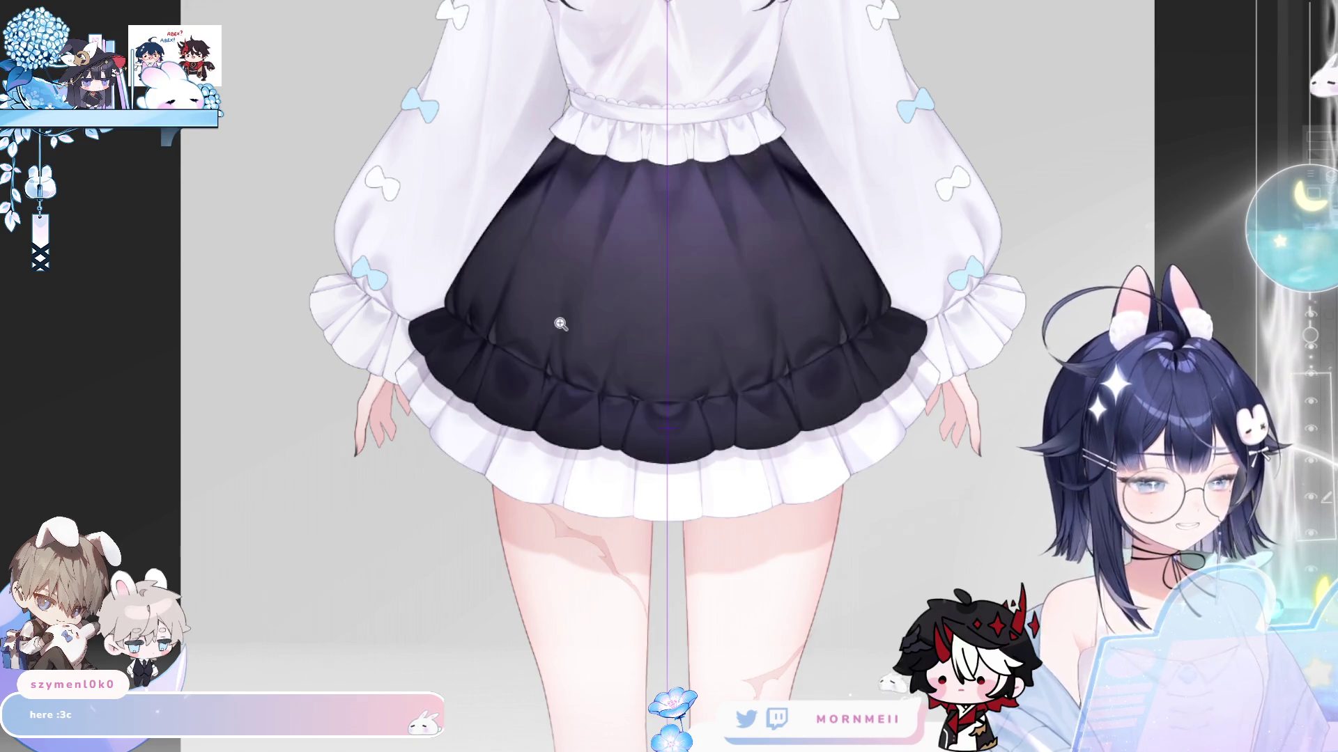
- Make the skirt solid dark navy, then erase the dark frill edge beside the left hand
drag(552, 307, 471, 475)
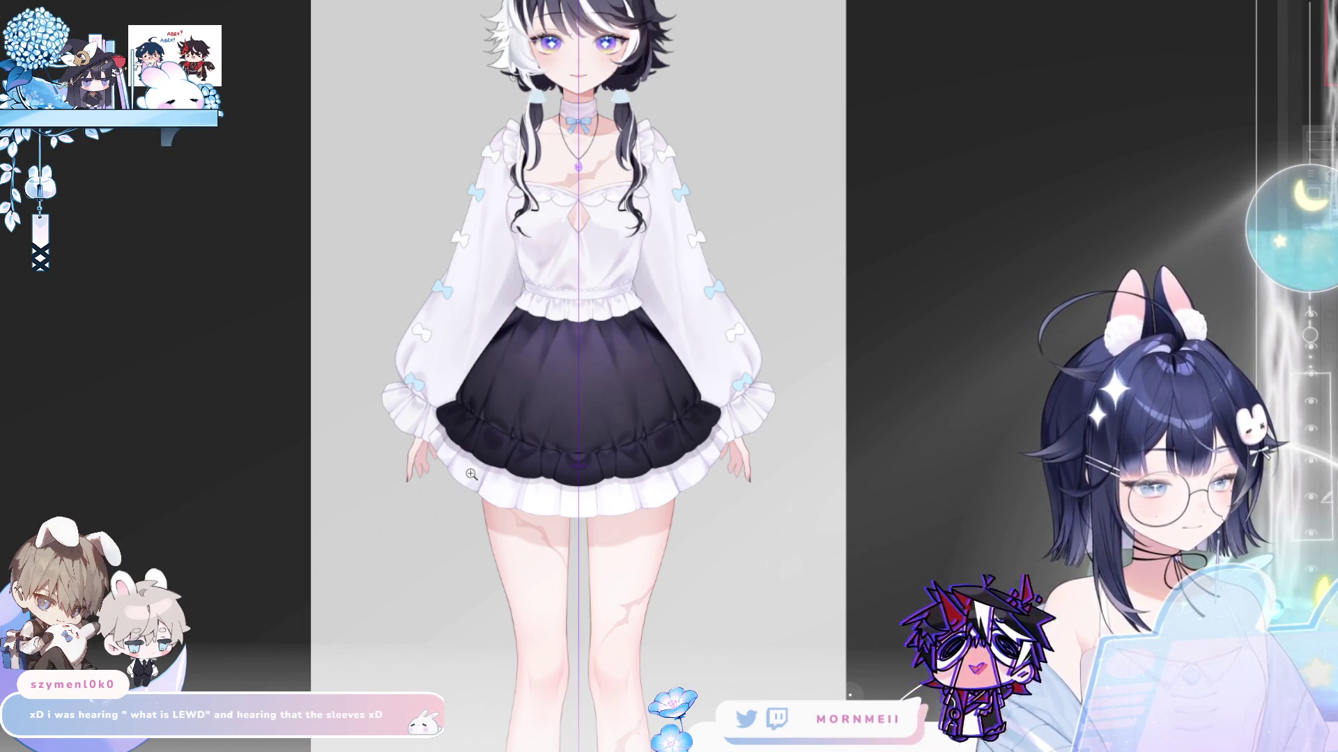
click(478, 386)
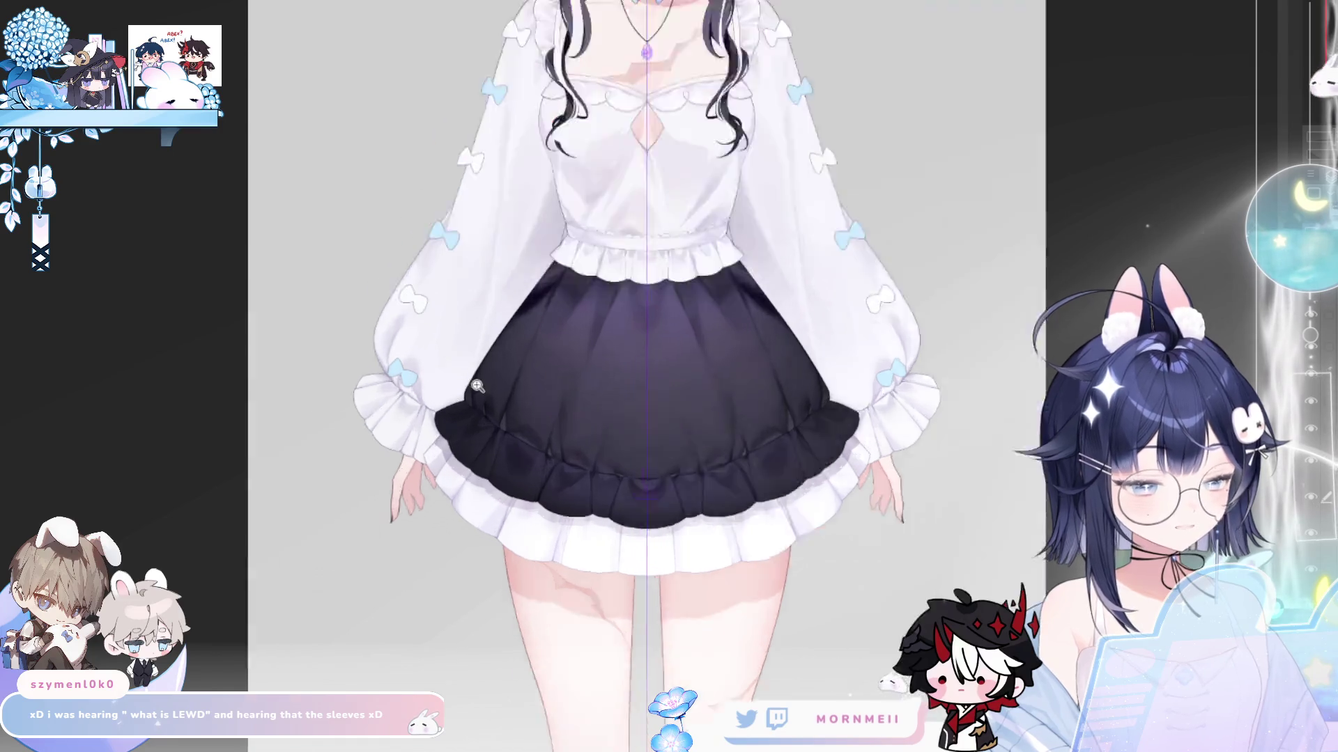
click(477, 385)
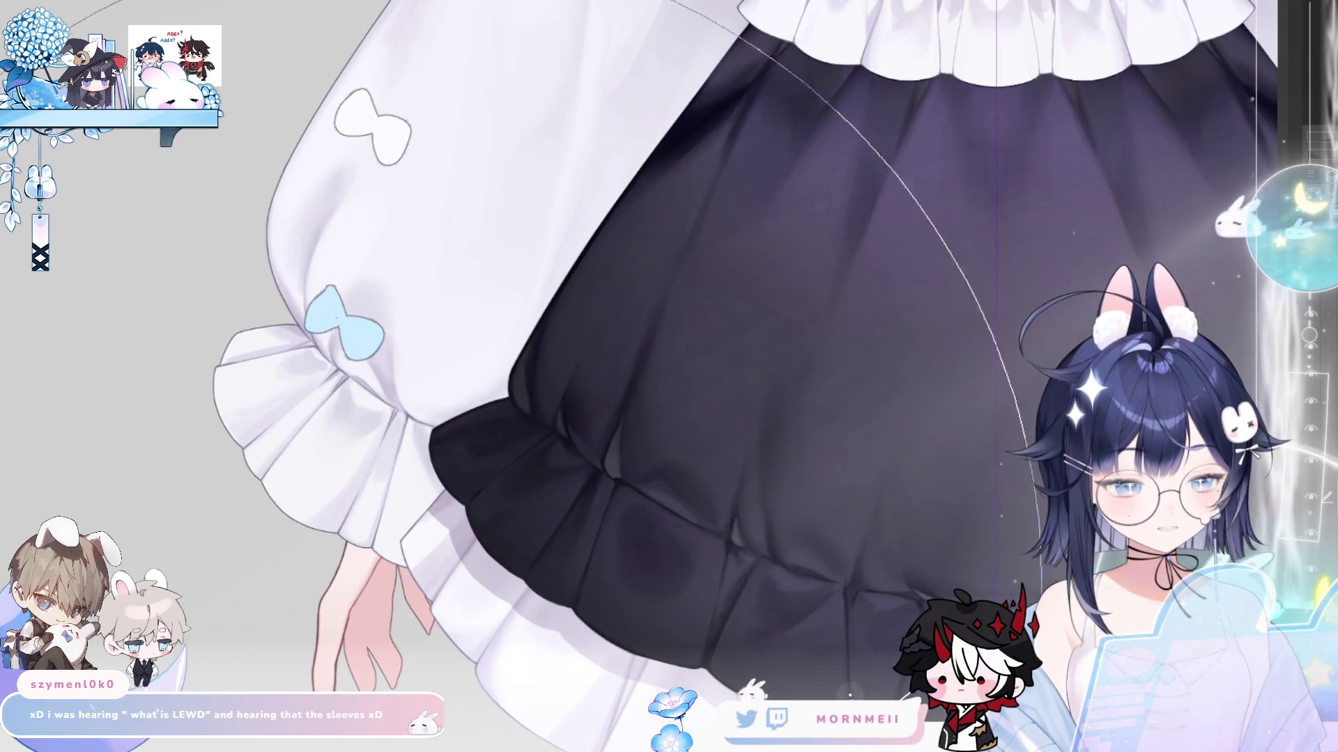
scroll(627, 376, down, 3)
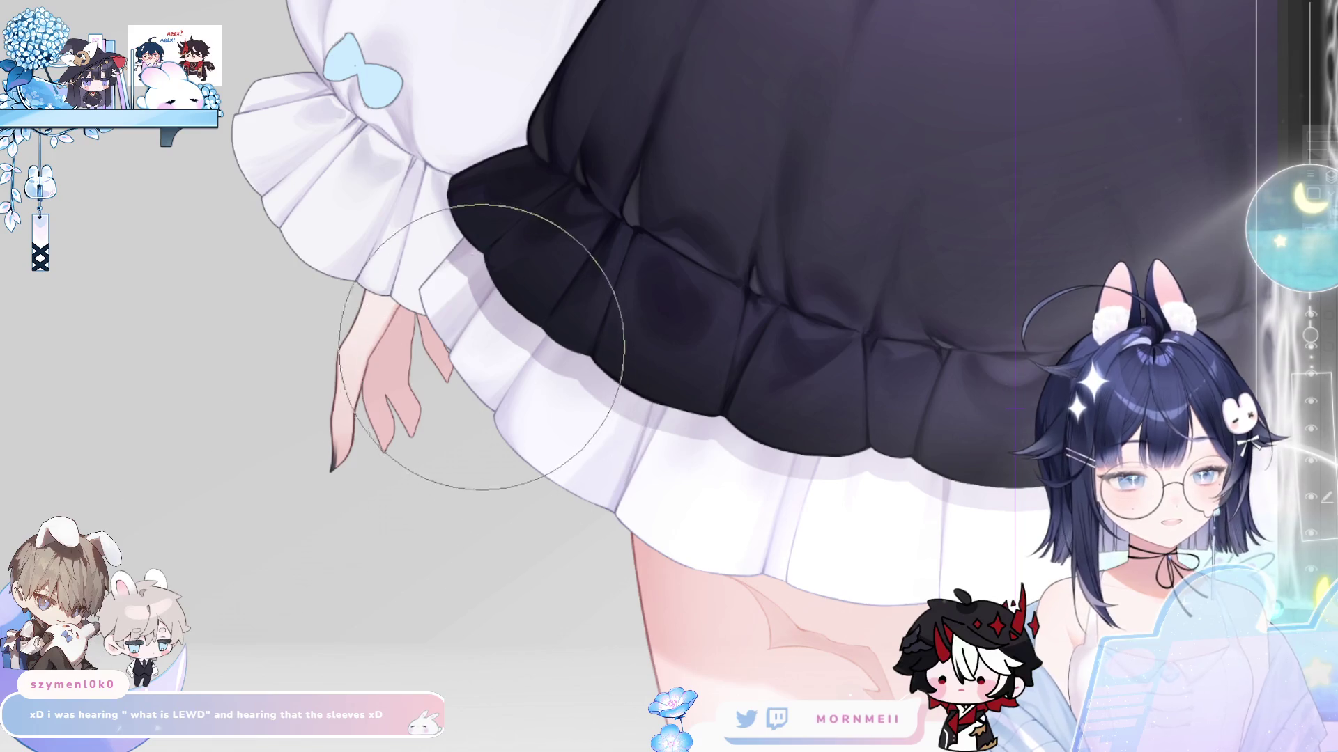
mouse_move(480, 347)
mouse_down()
mouse_move(606, 223)
mouse_move(452, 299)
mouse_up()
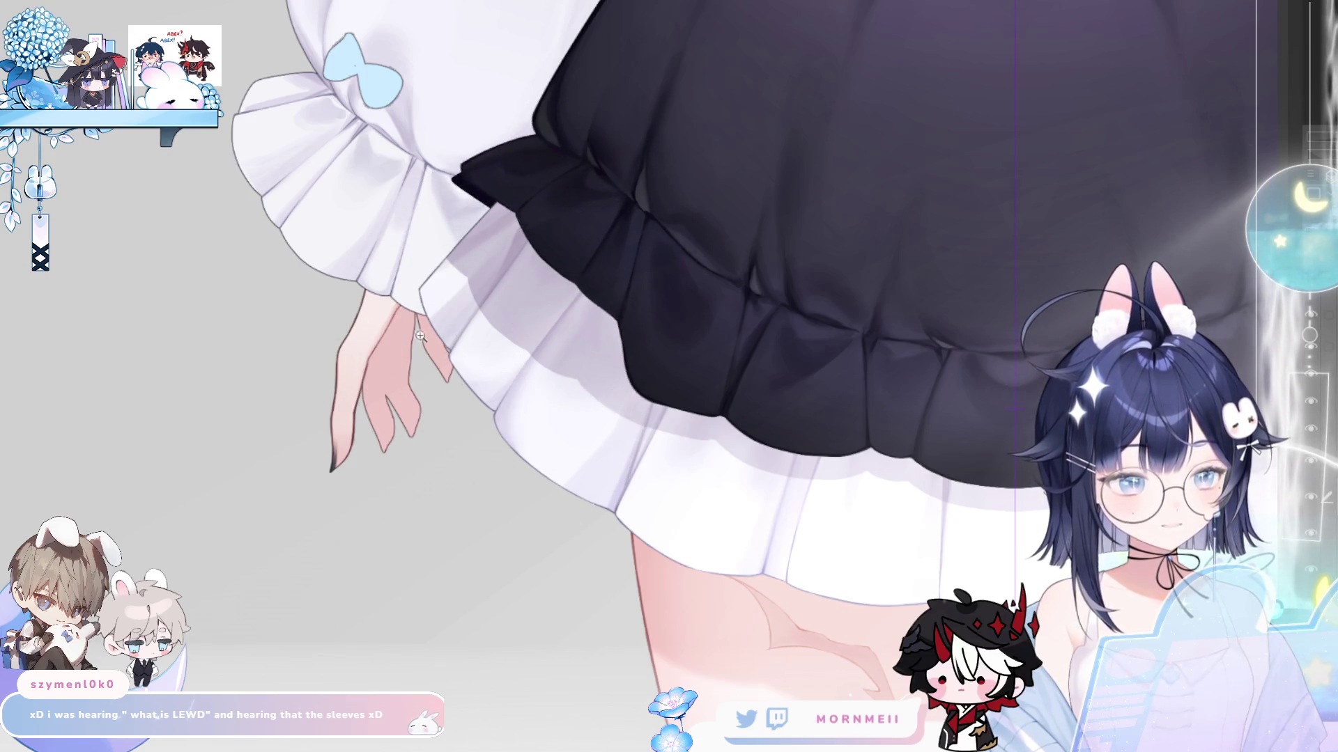
key(ctrl+0)
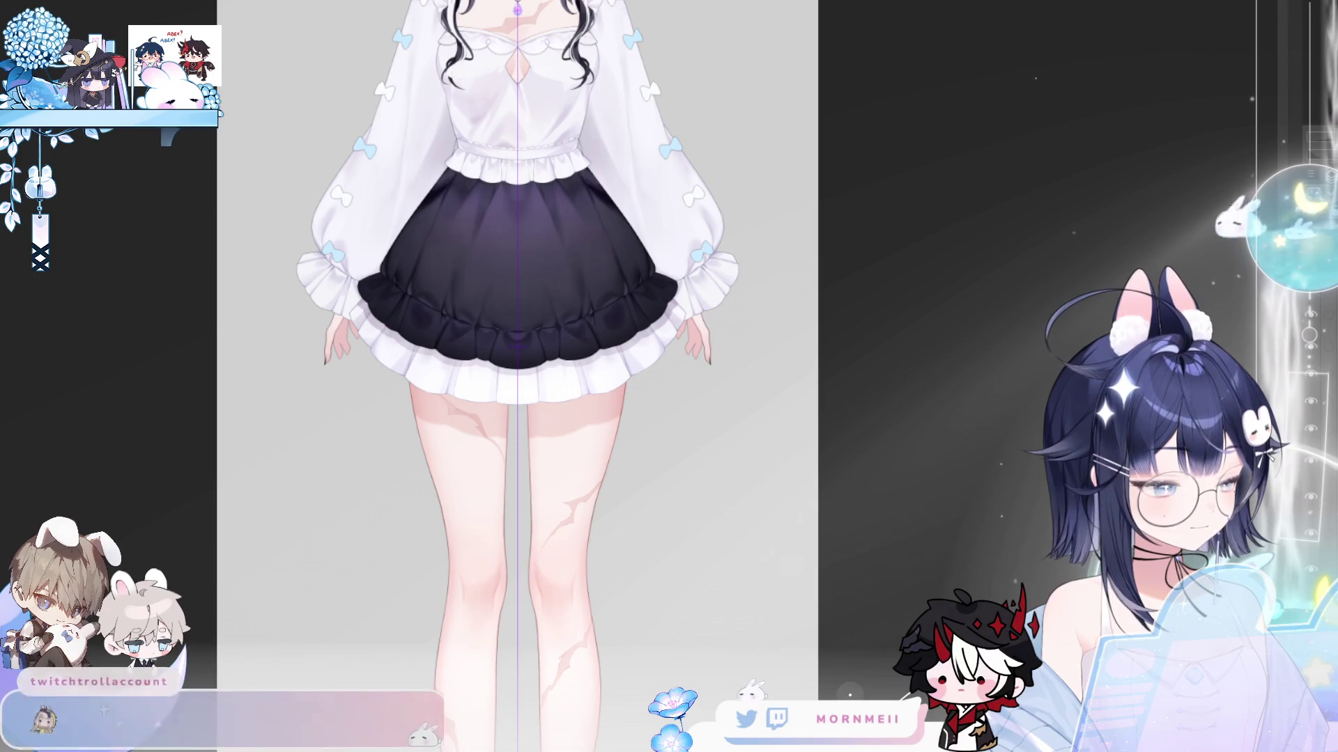
drag(470, 387, 495, 571)
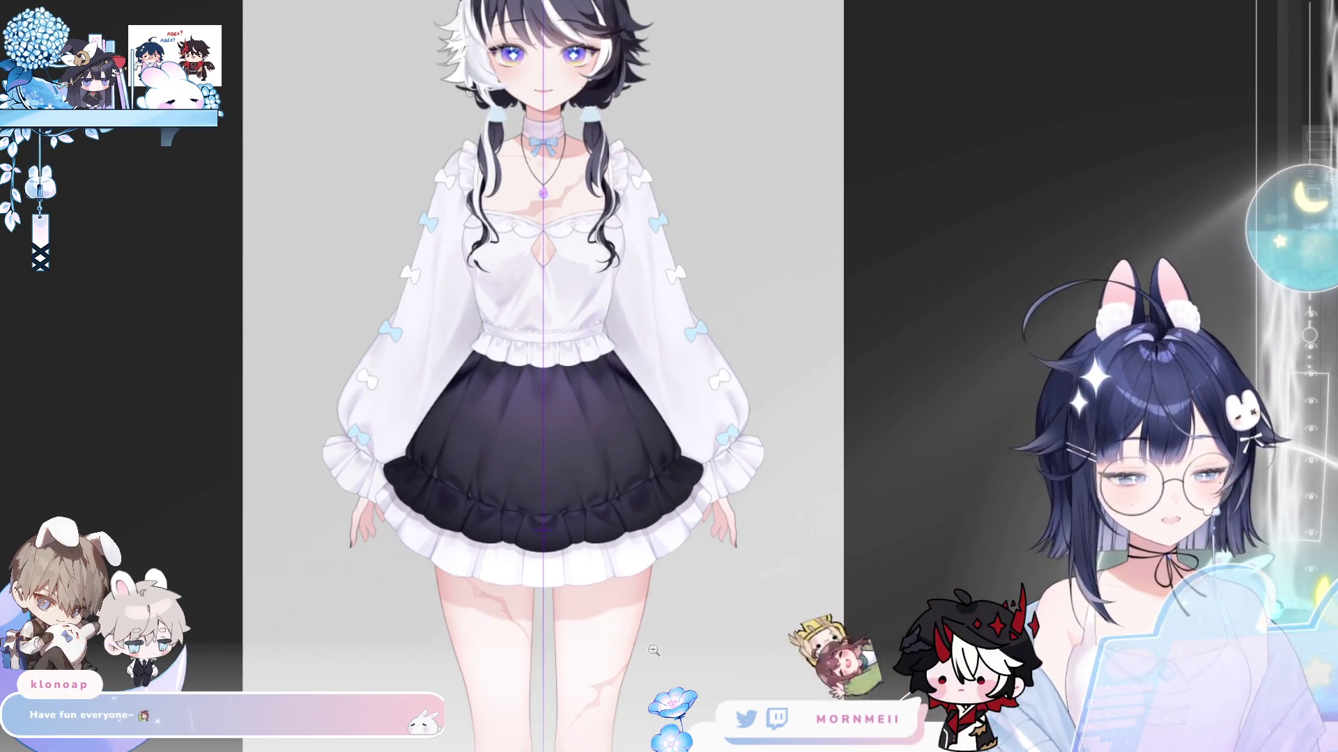
click(313, 502)
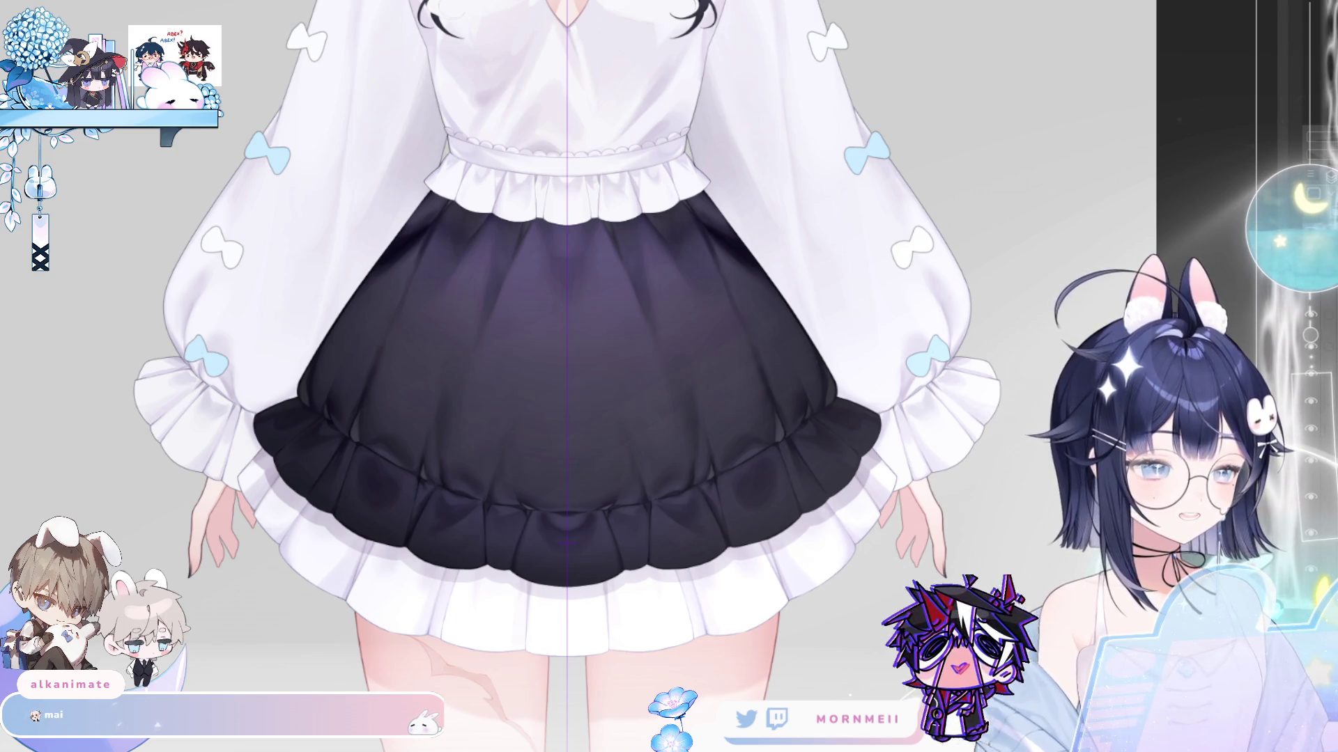
key(ctrl+0)
scroll(505, 262, up, 5)
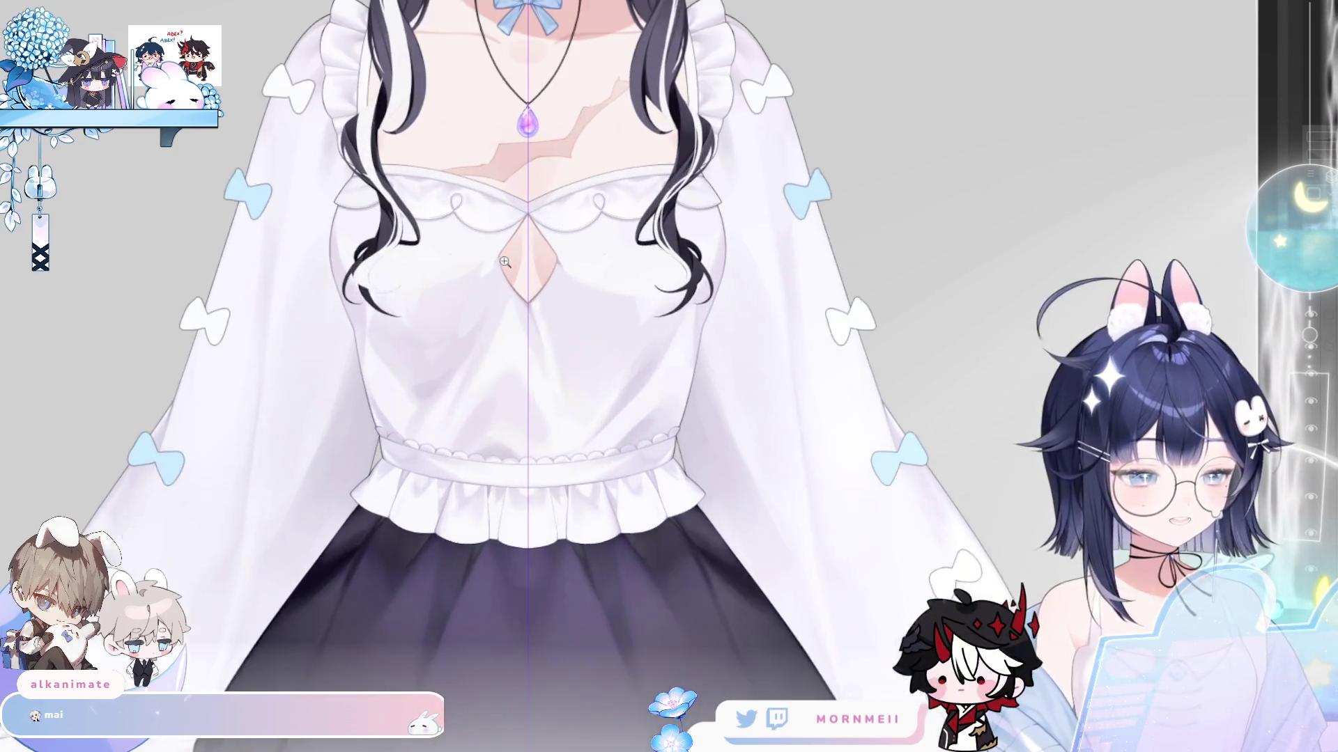
scroll(506, 262, up, 1)
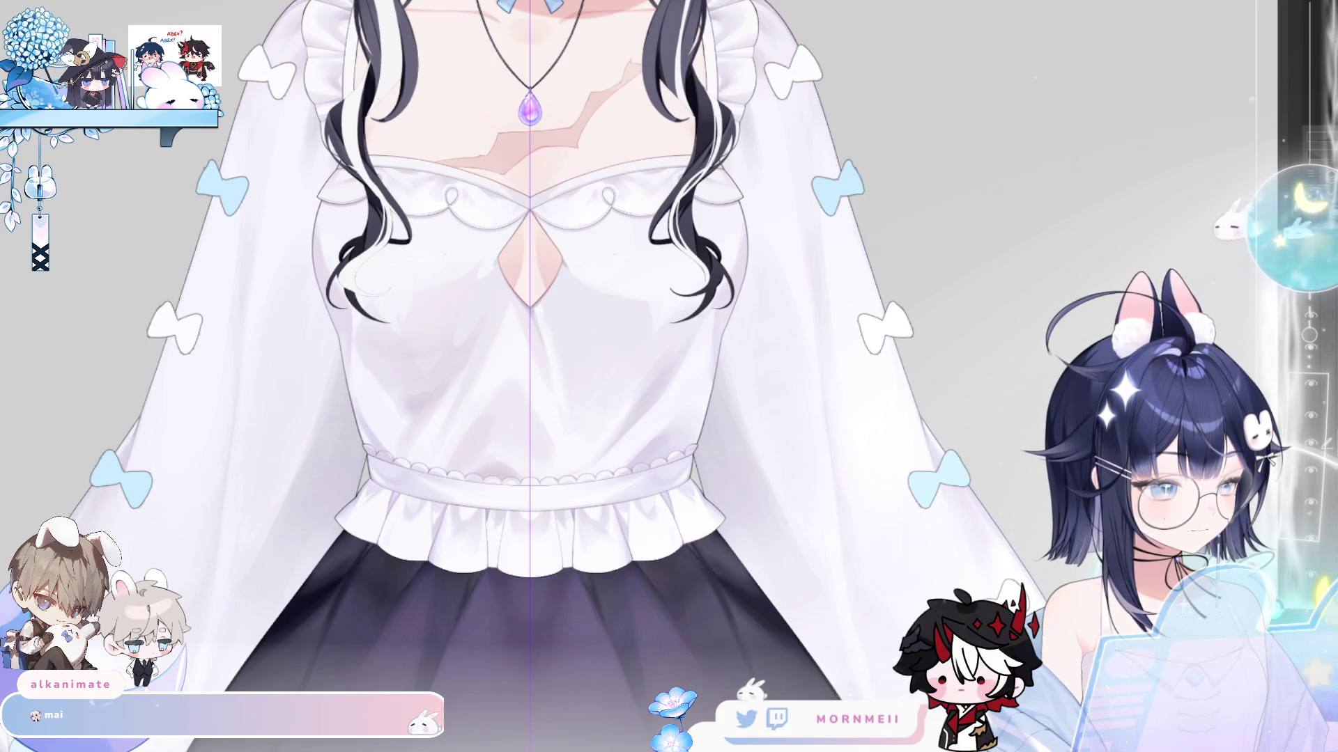
click(1318, 544)
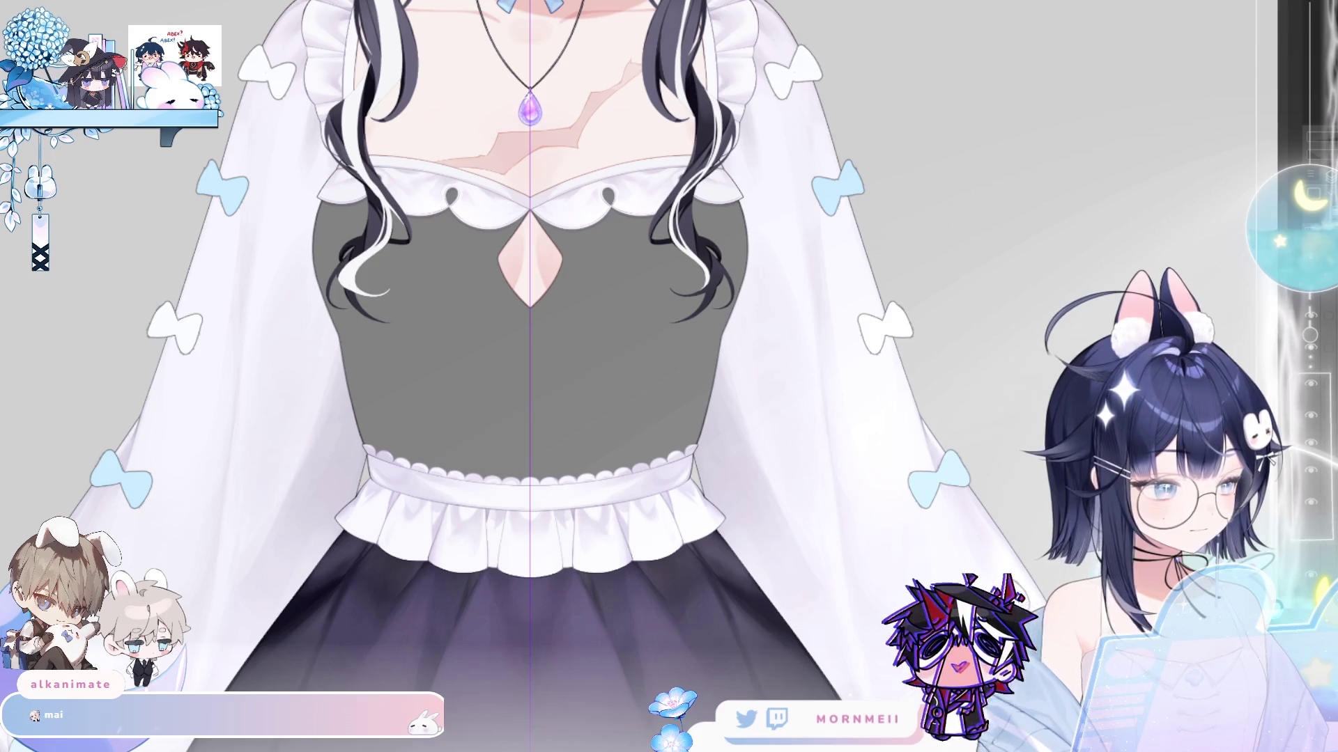
- Zoom in on the bodice and drag the soft grey shading layer into its new position
click(270, 224)
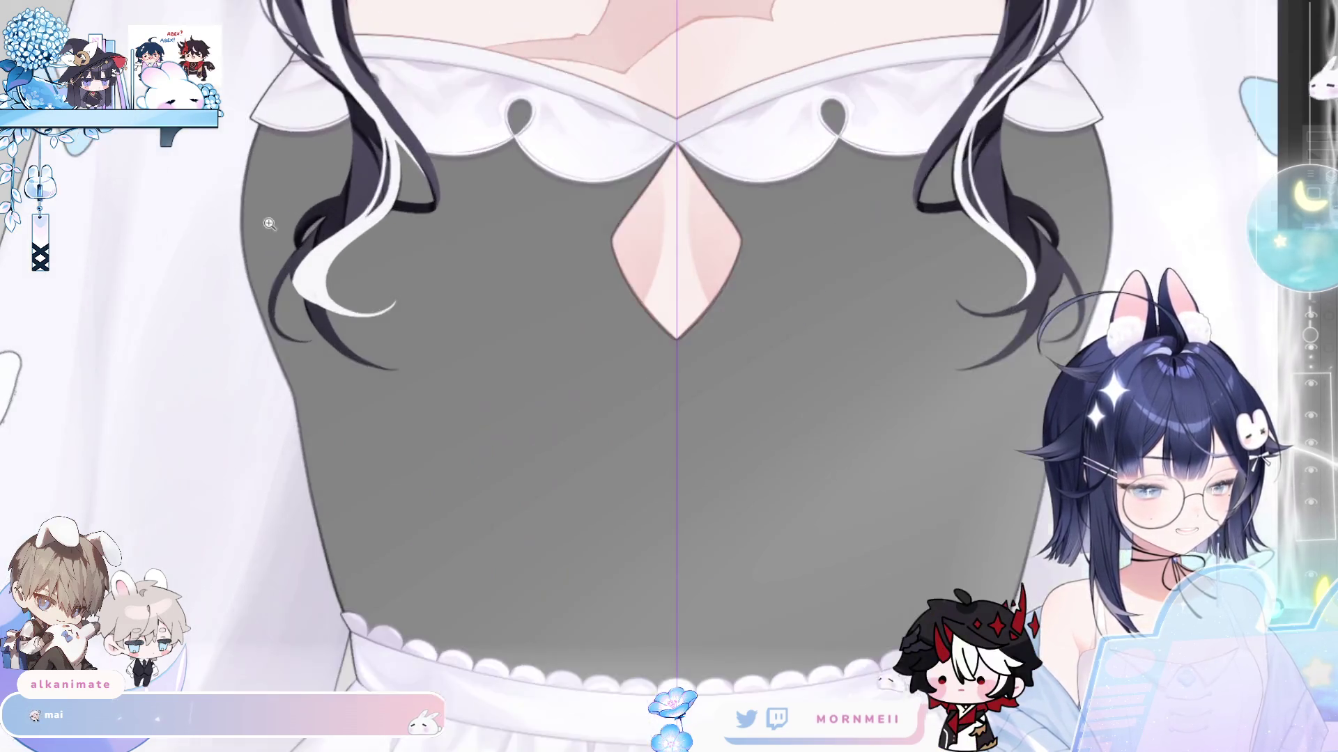
scroll(269, 224, up, 3)
scroll(418, 404, down, 3)
mouse_move(418, 404)
mouse_down()
mouse_move(756, 440)
mouse_move(501, 412)
mouse_up()
scroll(370, 309, down, 1)
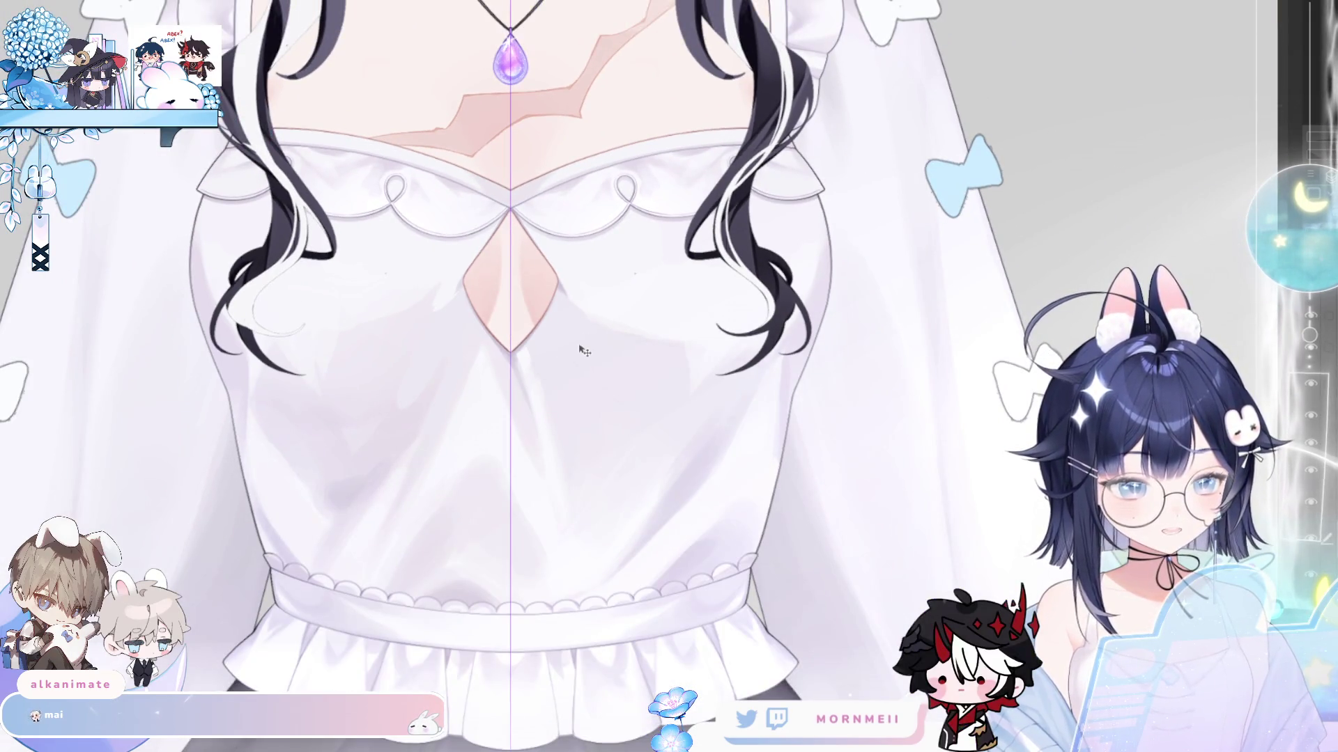
mouse_move(585, 350)
mouse_down()
mouse_move(489, 335)
mouse_move(618, 337)
mouse_move(582, 338)
mouse_move(567, 373)
mouse_move(568, 410)
mouse_move(585, 376)
mouse_move(581, 340)
mouse_move(617, 554)
mouse_up()
scroll(583, 338, down, 2)
- Pan down to review the shaded blouse against the dark skirt and white petticoat
scroll(580, 348, down, 2)
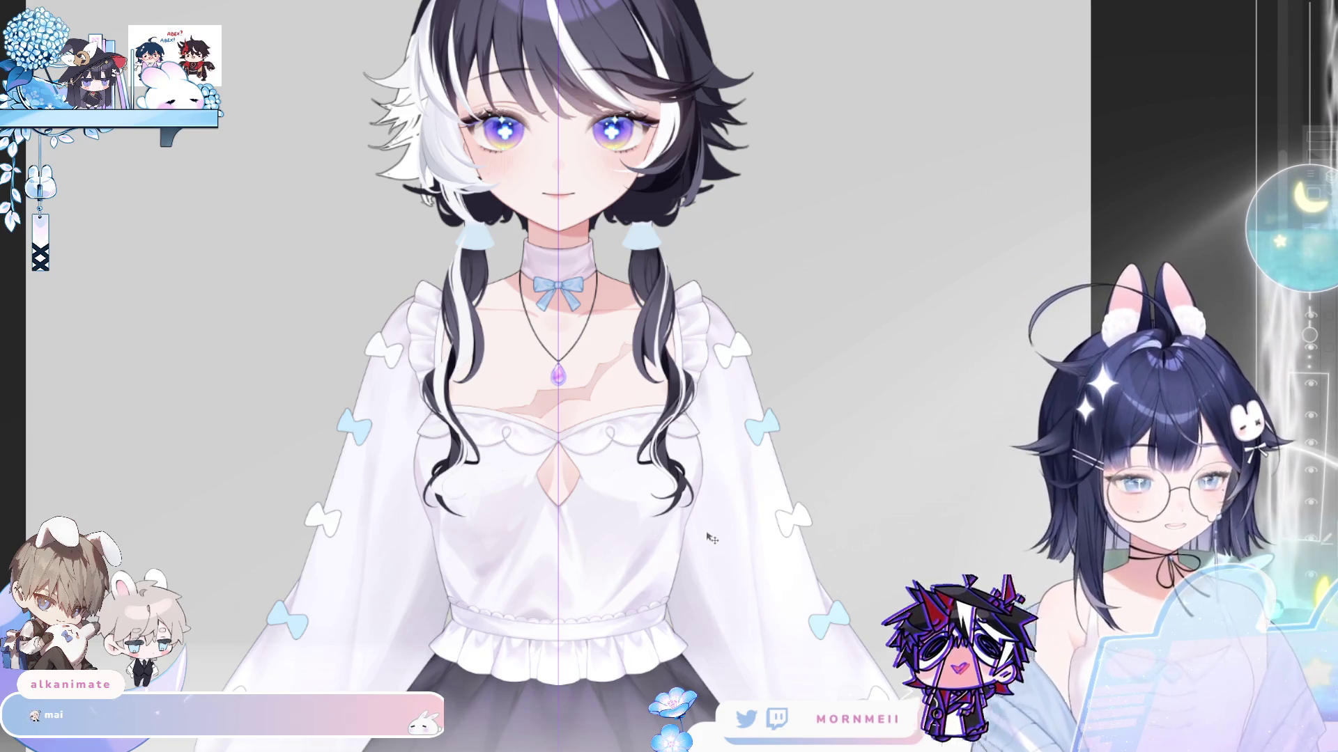
scroll(668, 510, down, 2)
drag(711, 515, 707, 352)
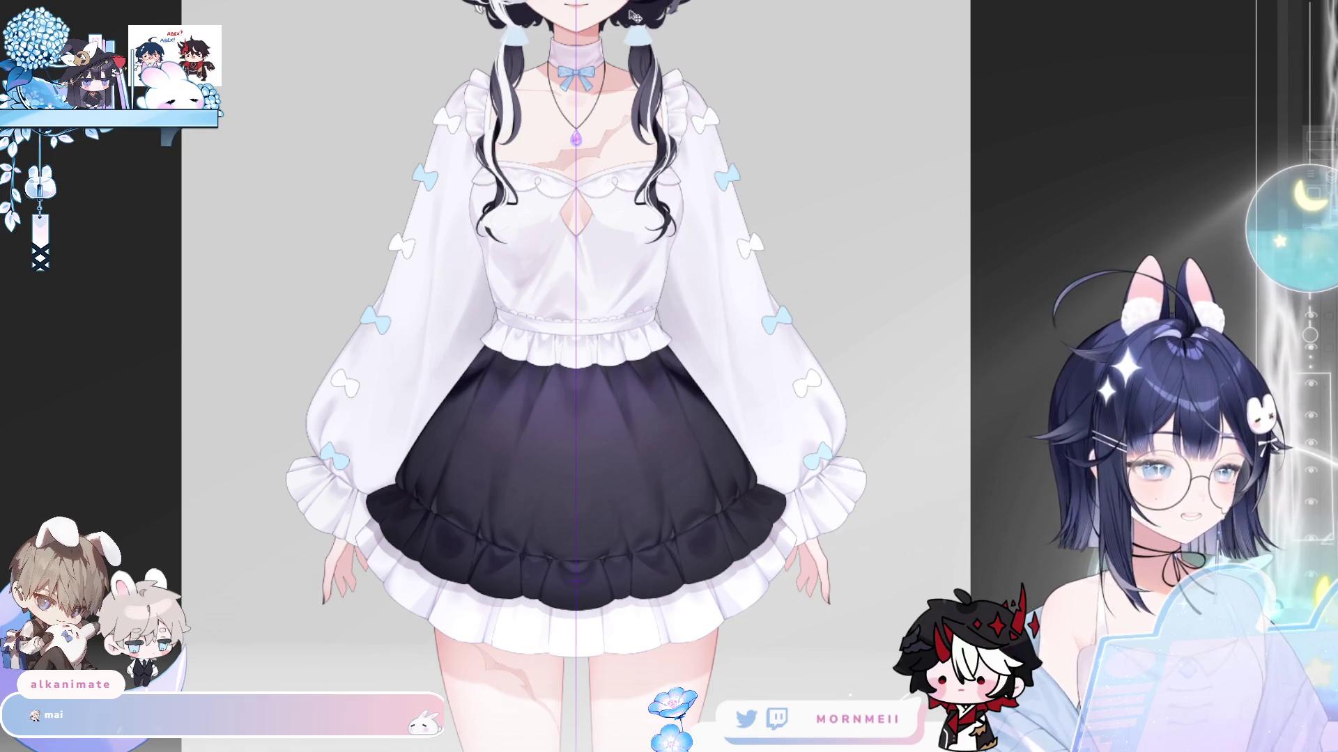
scroll(613, 493, up, 2)
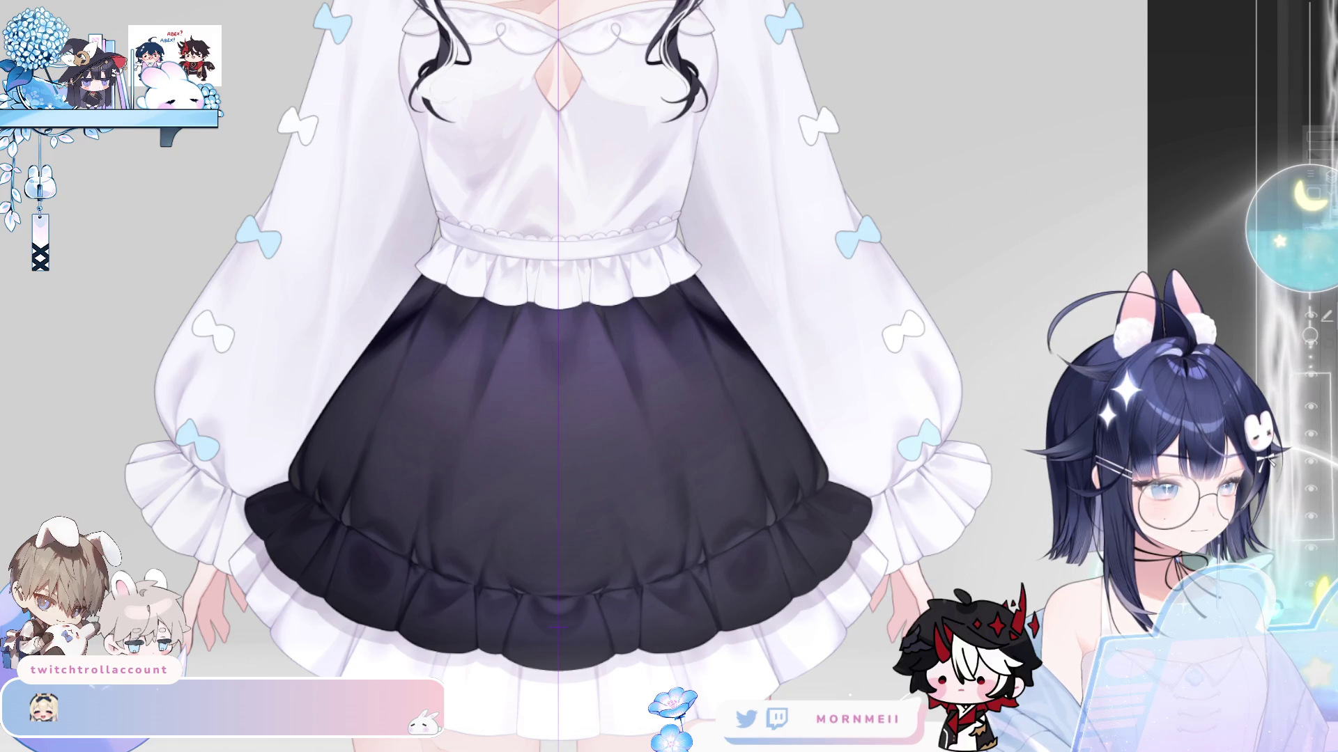
click(1312, 420)
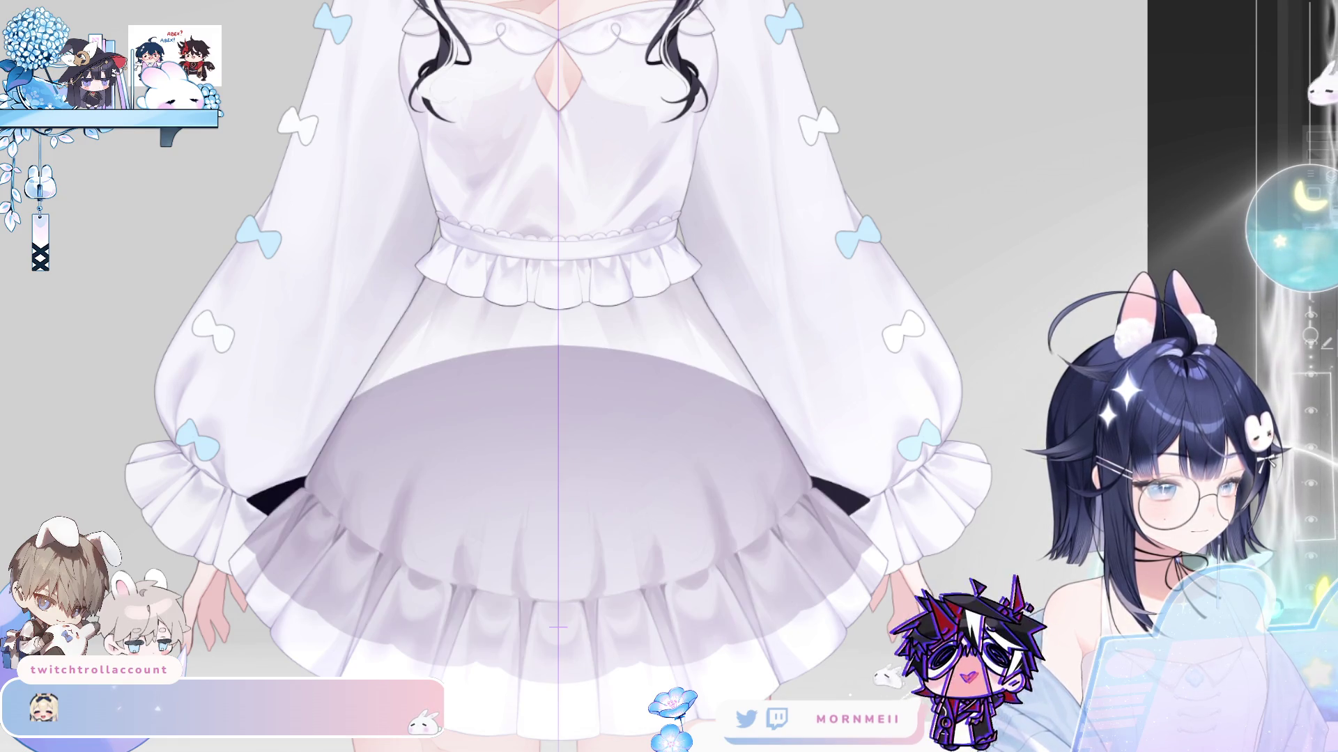
click(1312, 421)
drag(573, 714, 473, 584)
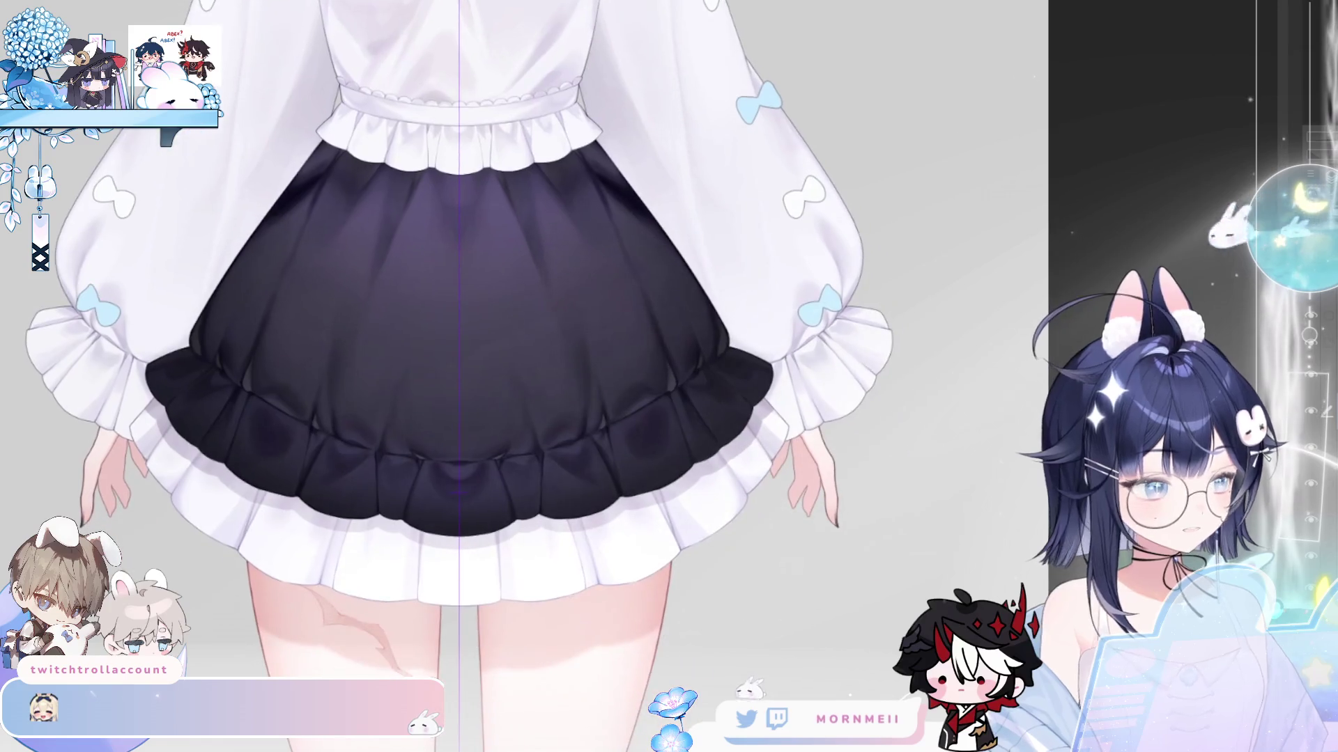
click(1309, 420)
click(1312, 420)
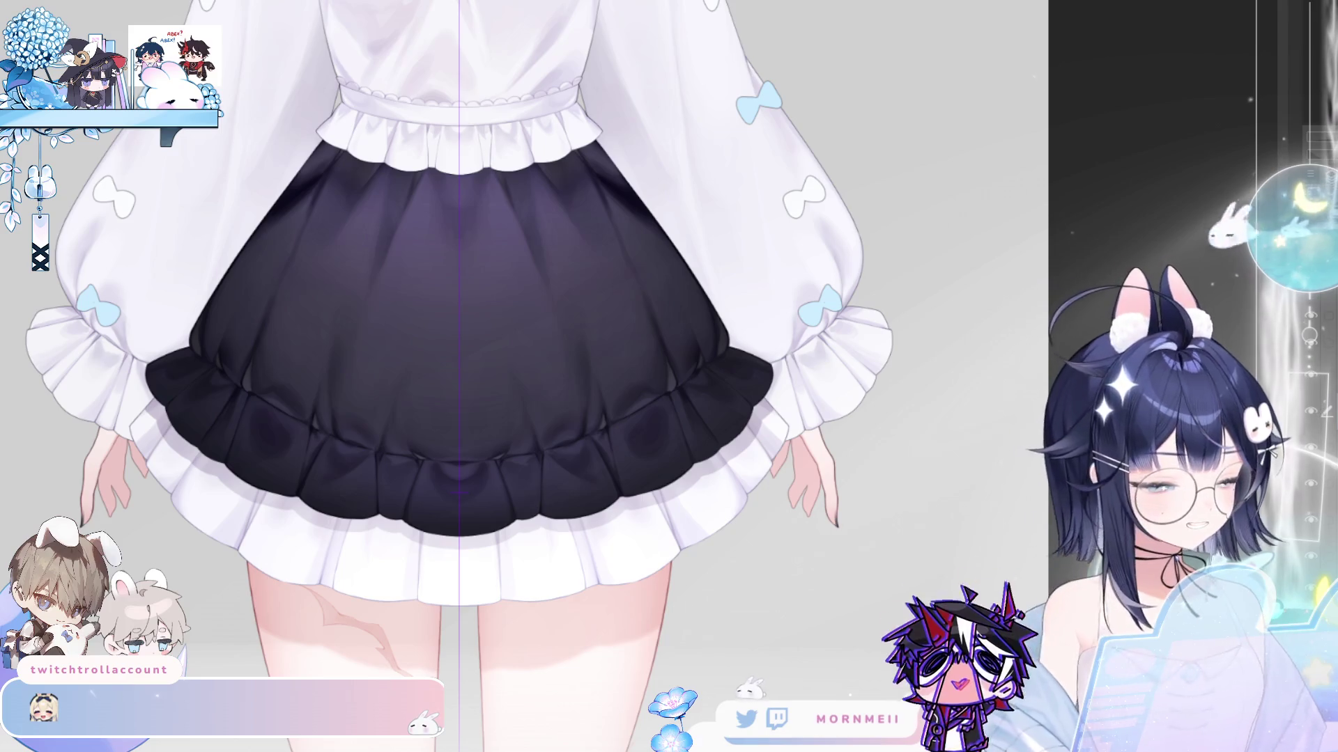
click(1307, 416)
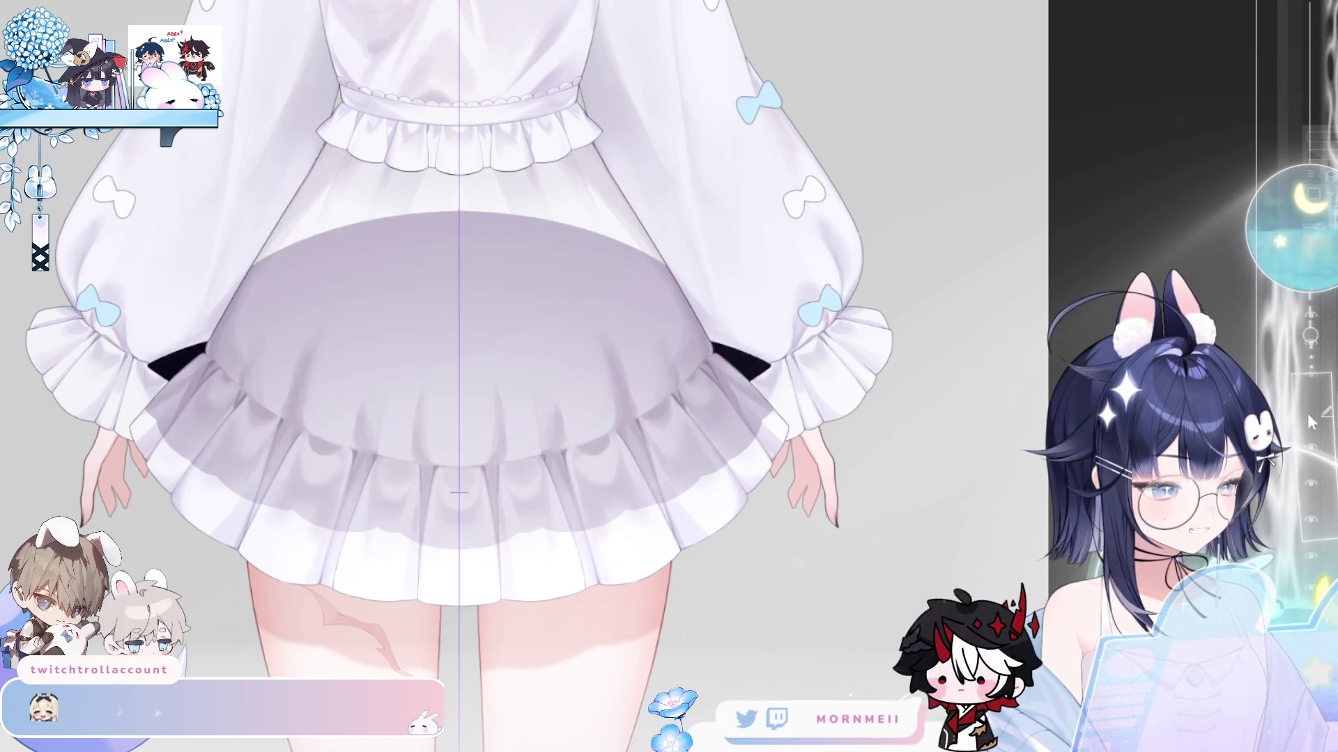
click(1308, 416)
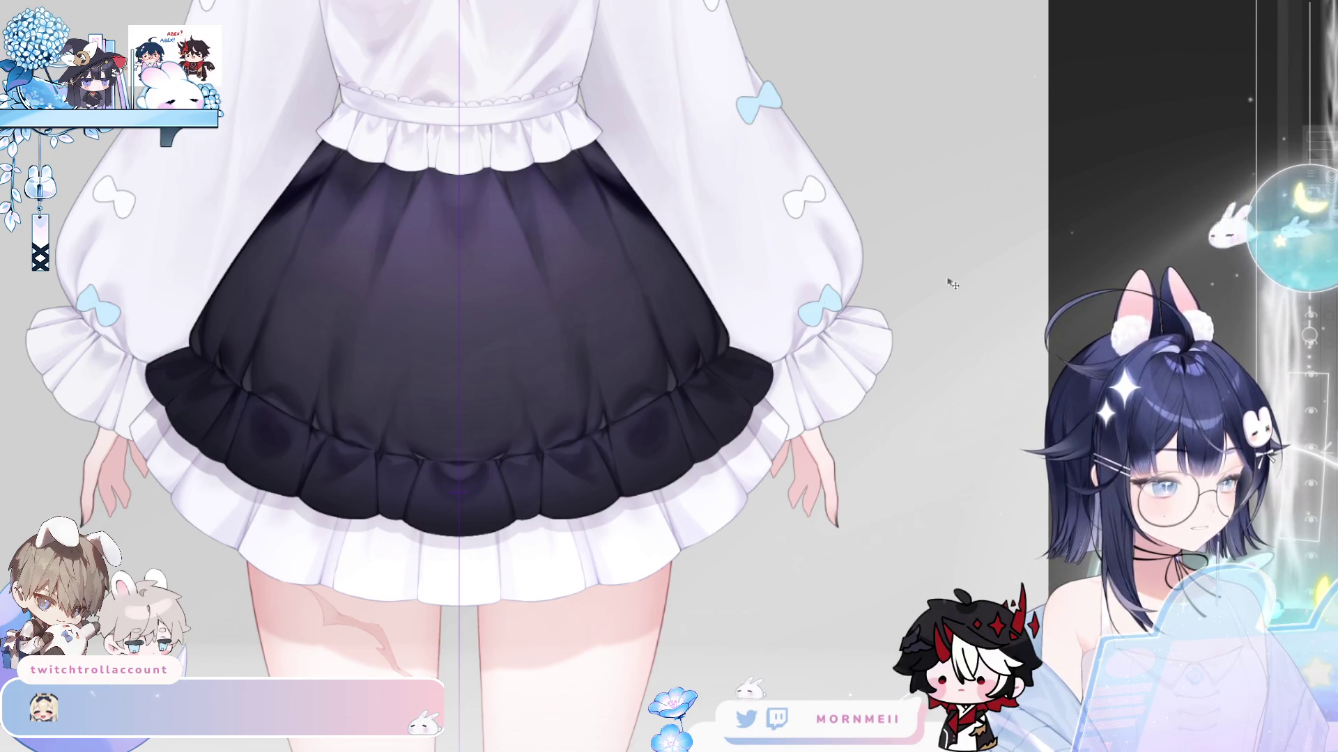
mouse_move(179, 356)
mouse_down()
mouse_move(263, 284)
mouse_move(202, 314)
mouse_up()
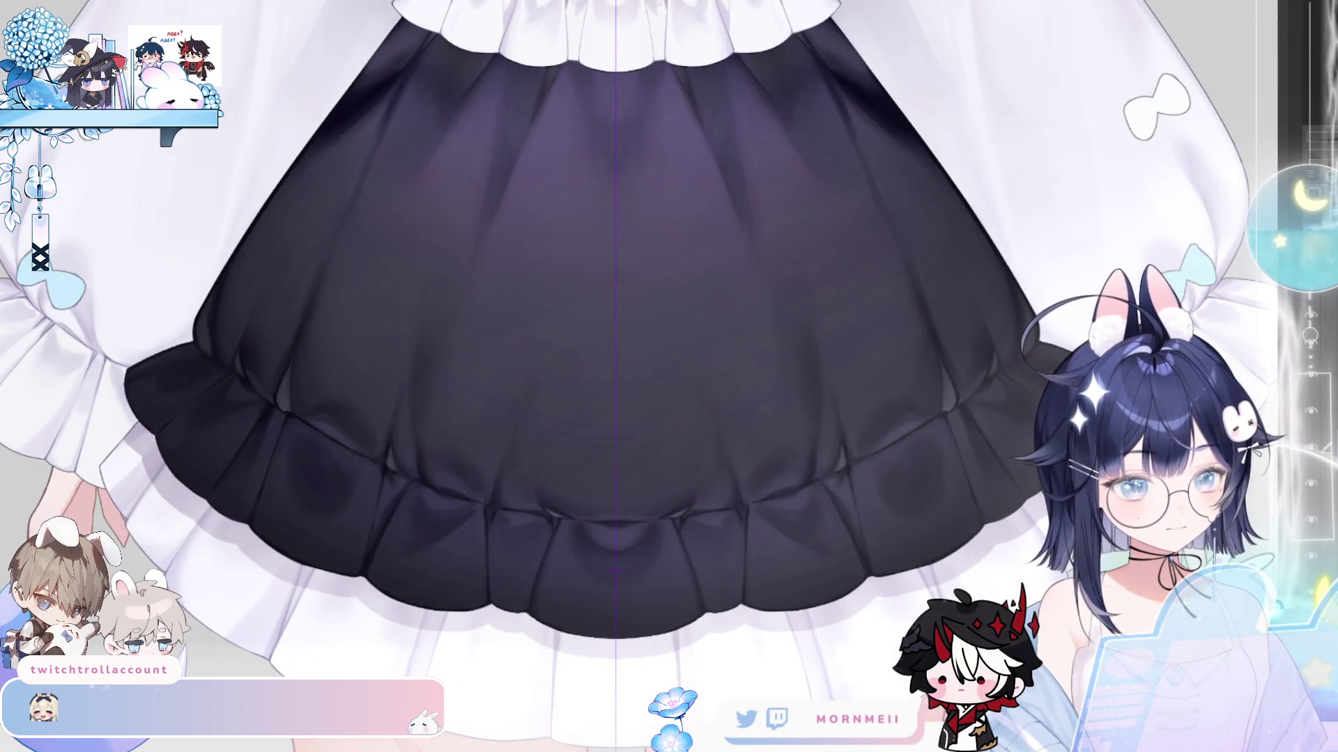
- Enlarge the dark skirt slightly outward and downward with Ctrl+T and commit its new size
key(ctrl+t)
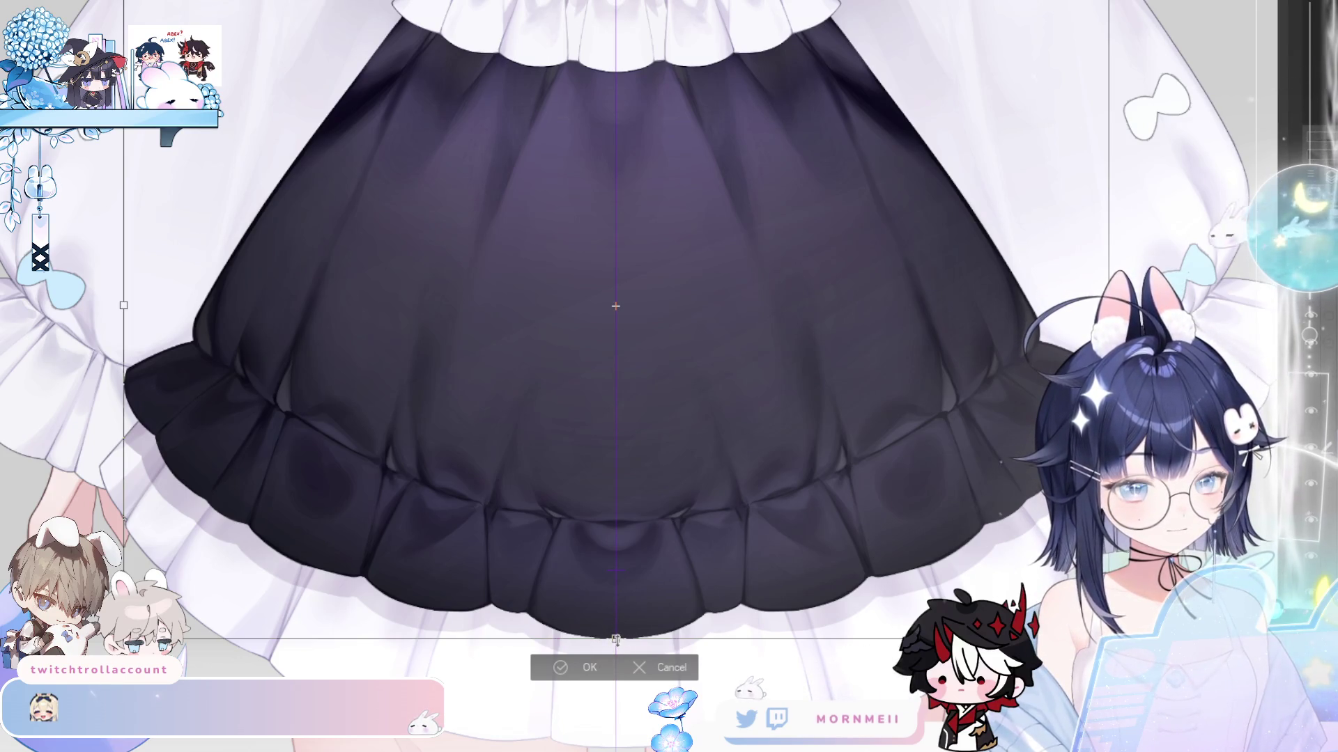
drag(616, 638, 616, 638)
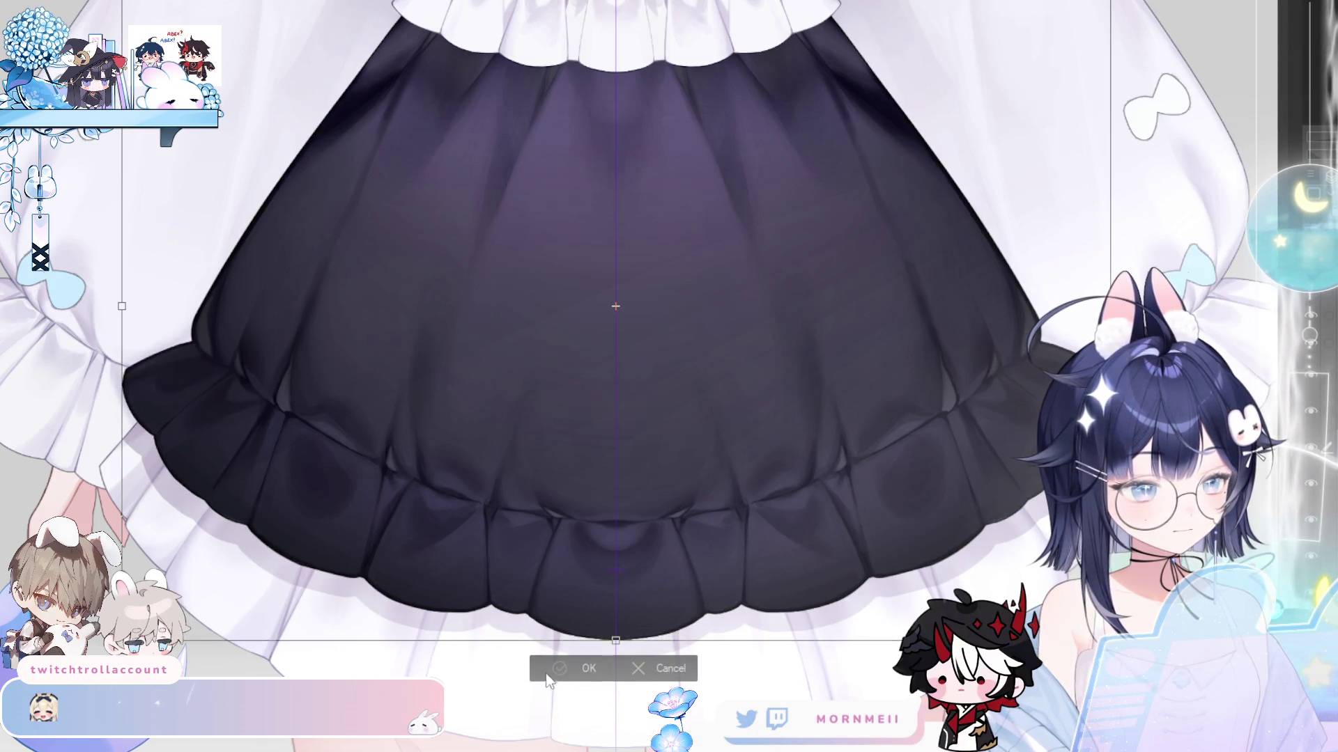
click(585, 668)
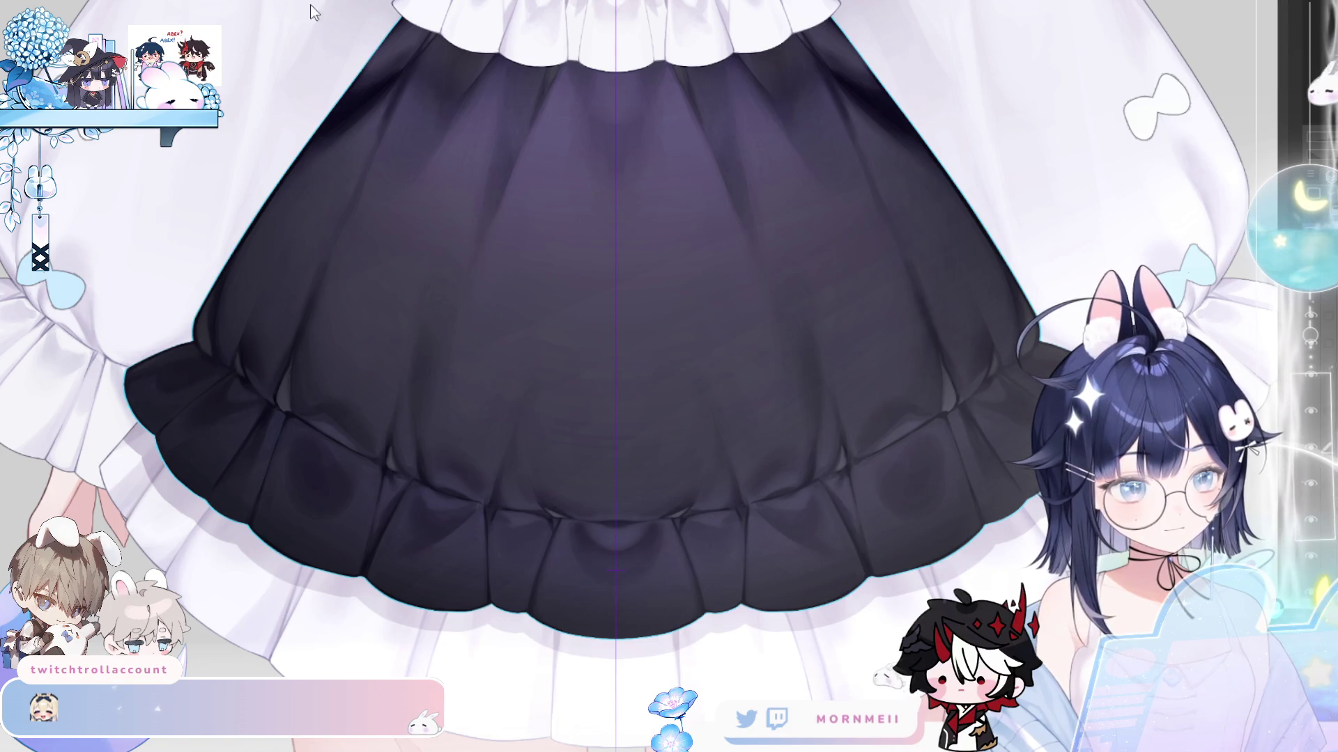
click(300, 230)
scroll(501, 616, up, 5)
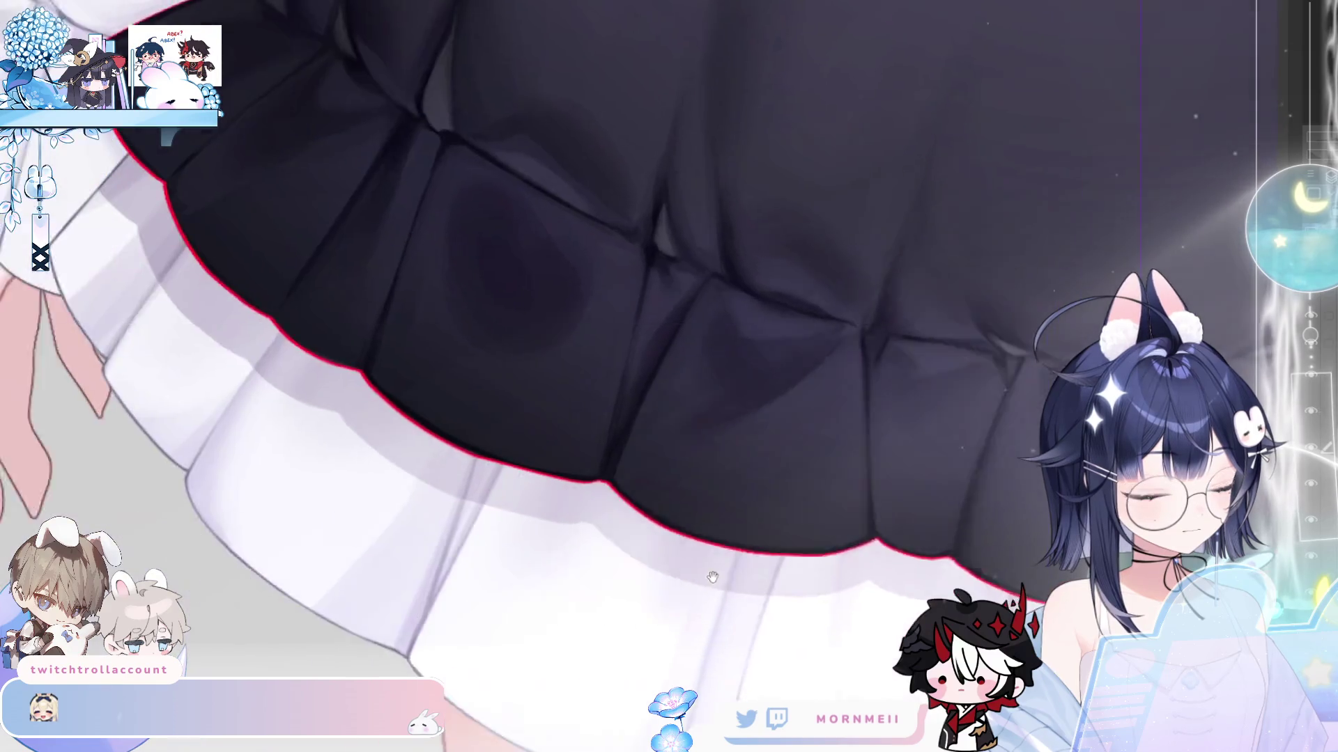
drag(712, 577, 767, 605)
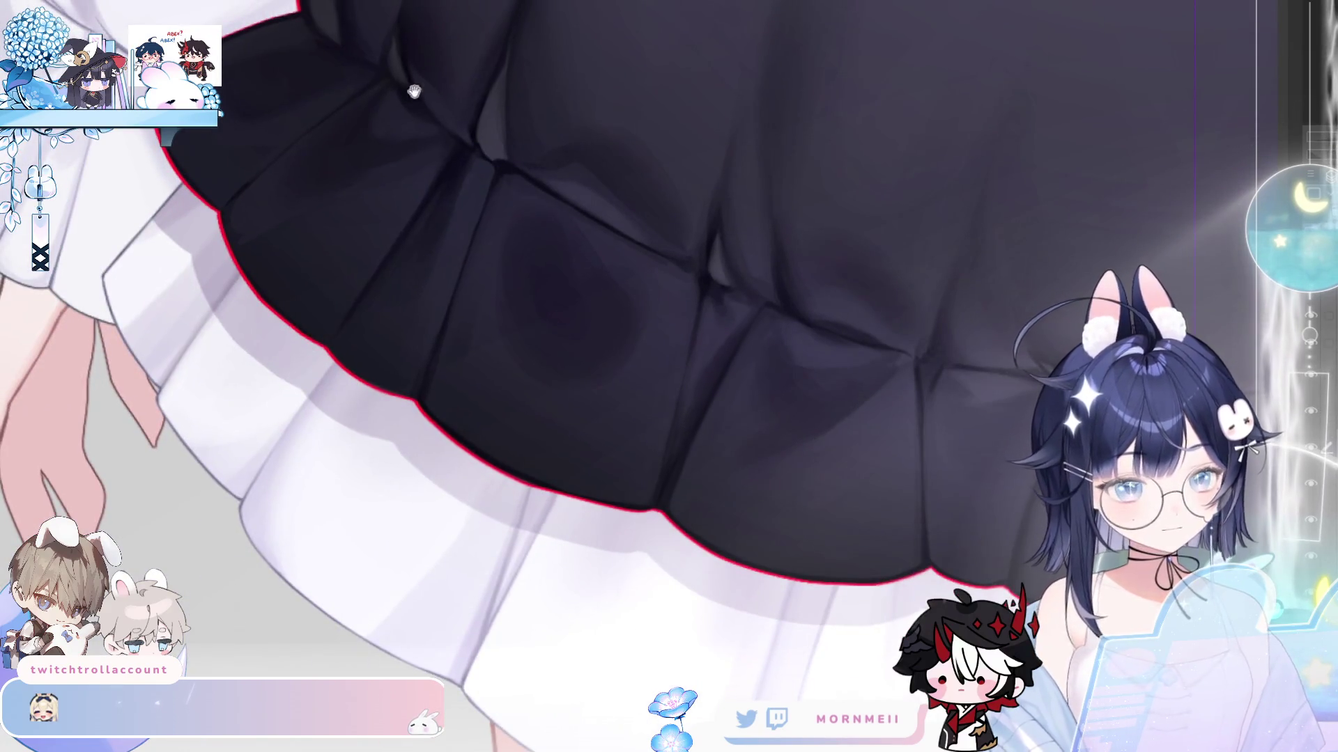
scroll(409, 88, up, 3)
scroll(627, 277, down, 6)
scroll(389, 385, up, 4)
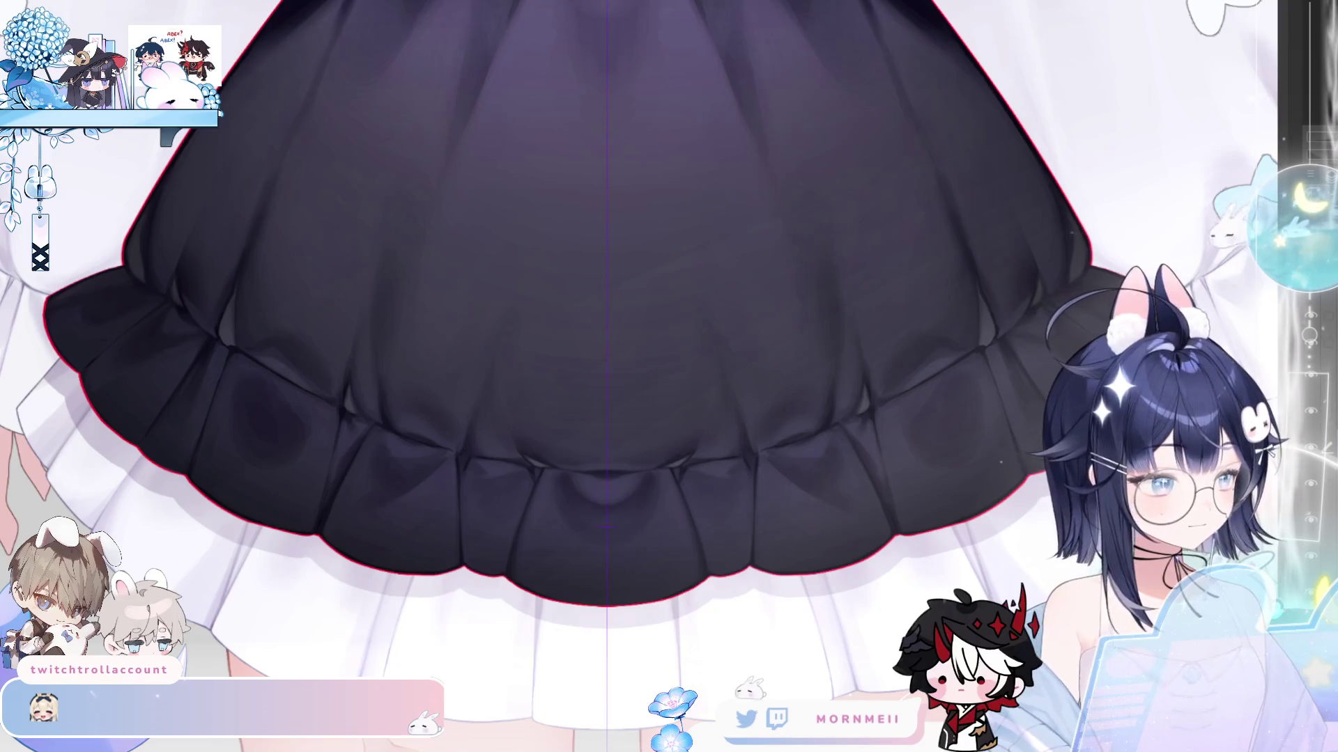
scroll(765, 598, down, 1)
drag(765, 598, 588, 685)
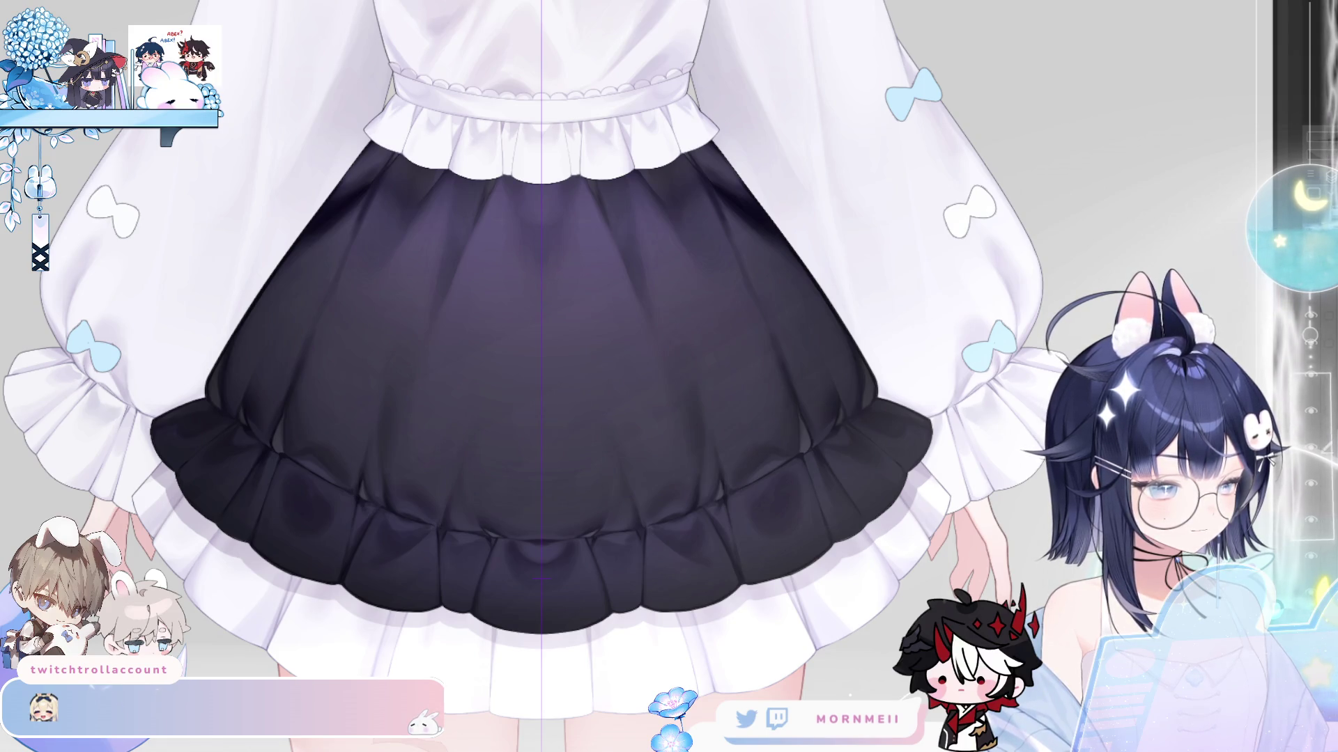
click(1317, 421)
click(1317, 421)
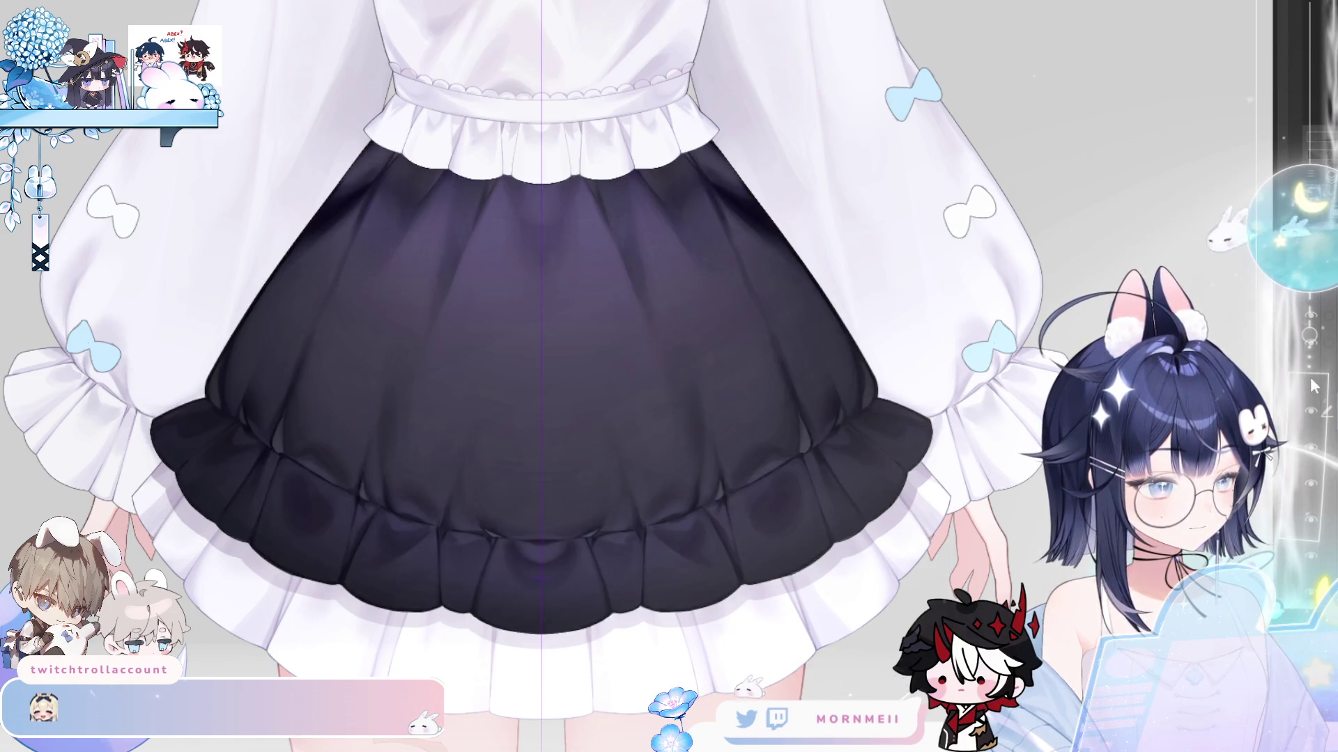
click(1317, 421)
click(1317, 421)
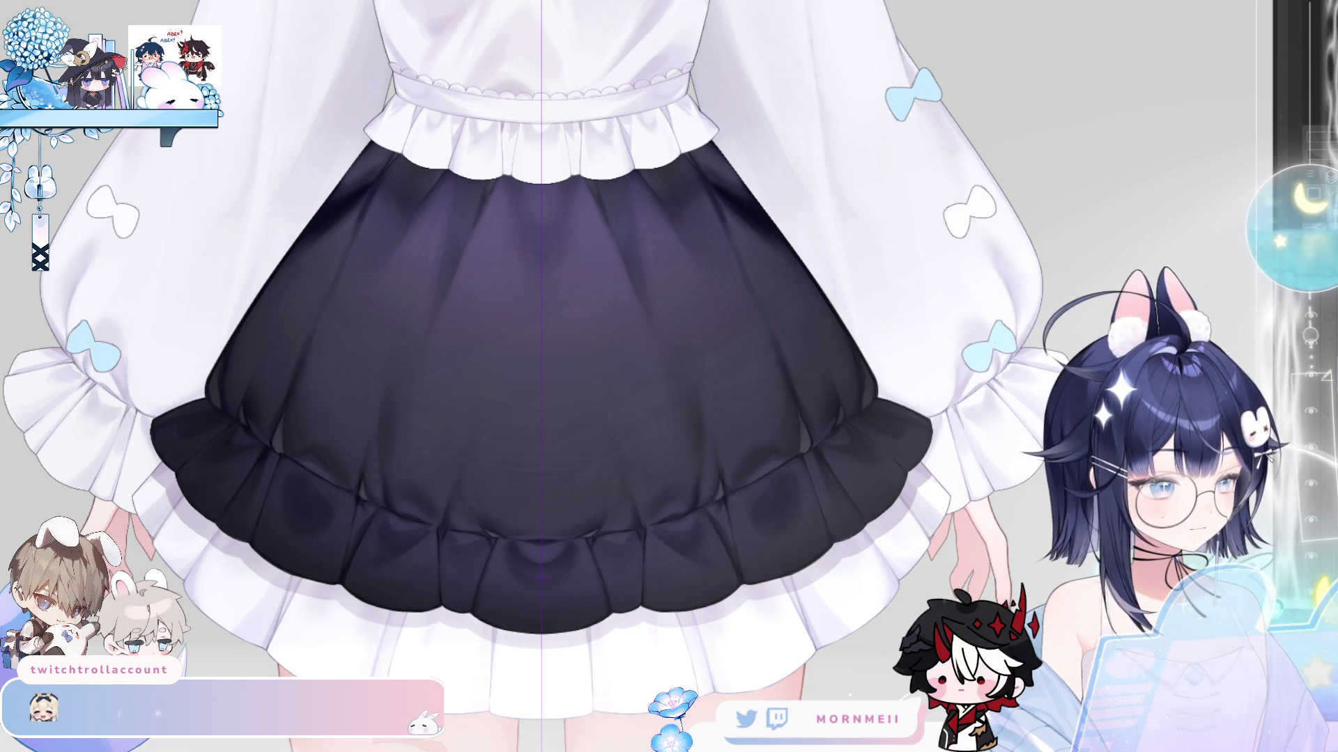
click(1317, 421)
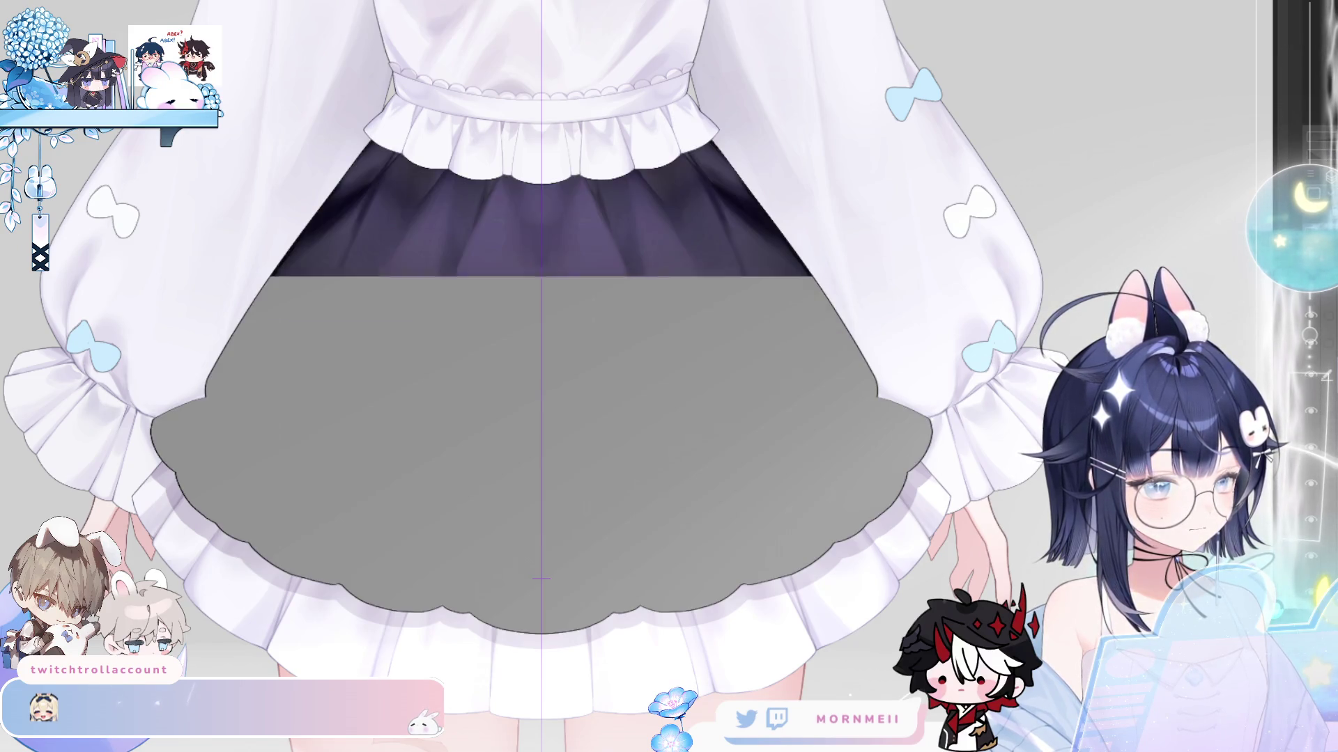
click(1316, 420)
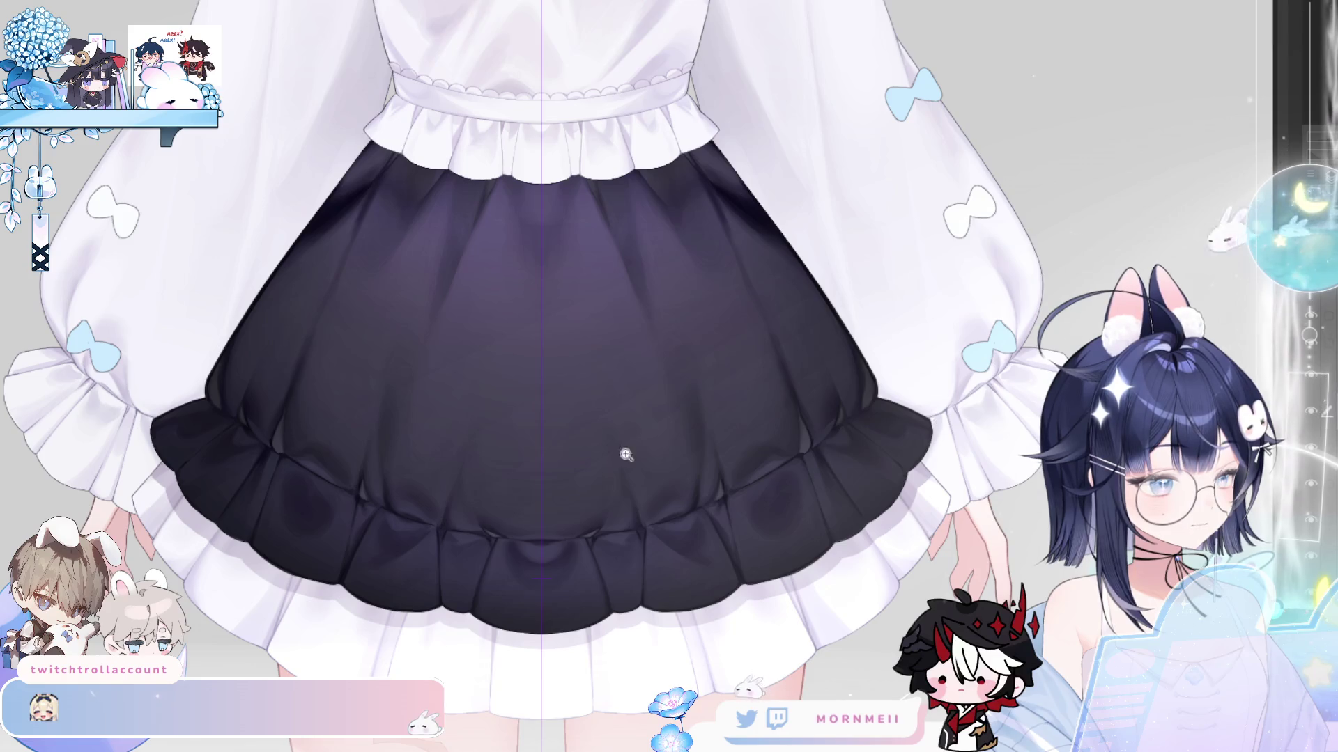
click(222, 388)
scroll(179, 352, down, 3)
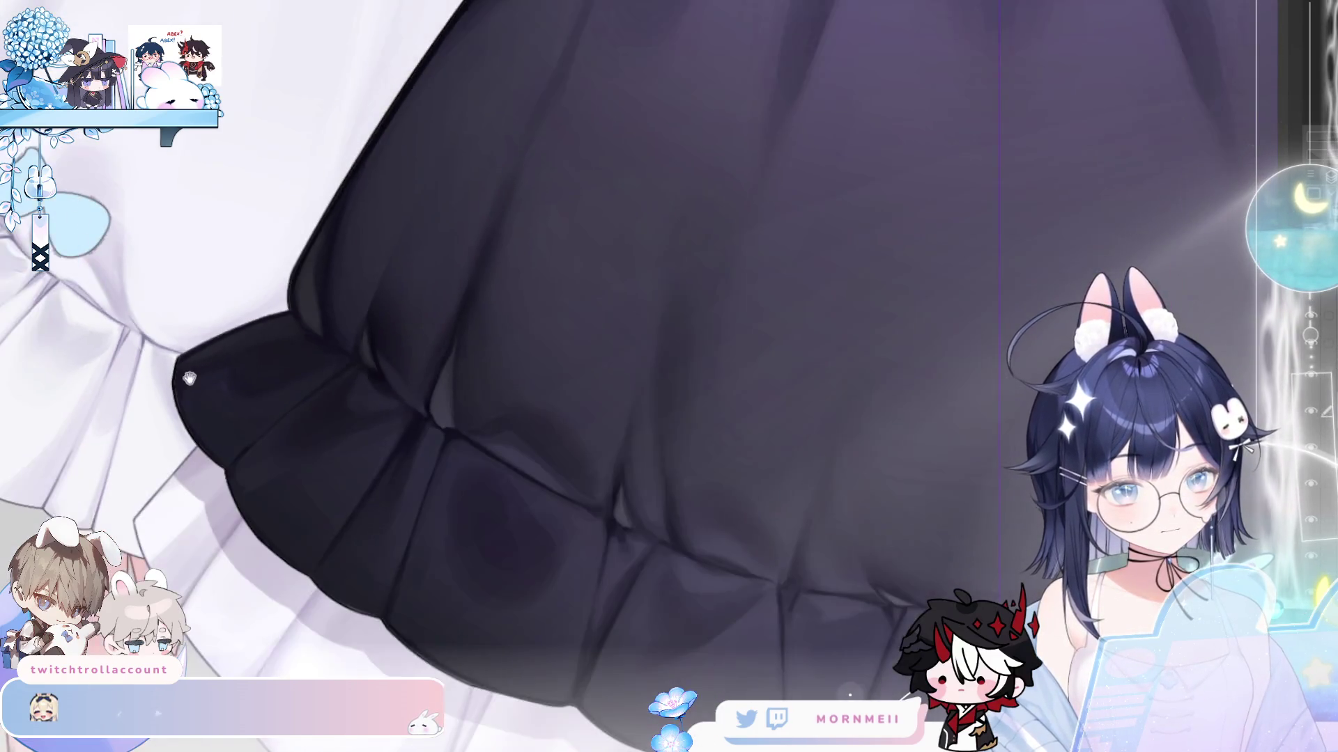
- Paint dark colour outward along the ruffle's left and bottom edges to extend it
scroll(250, 308, up, 3)
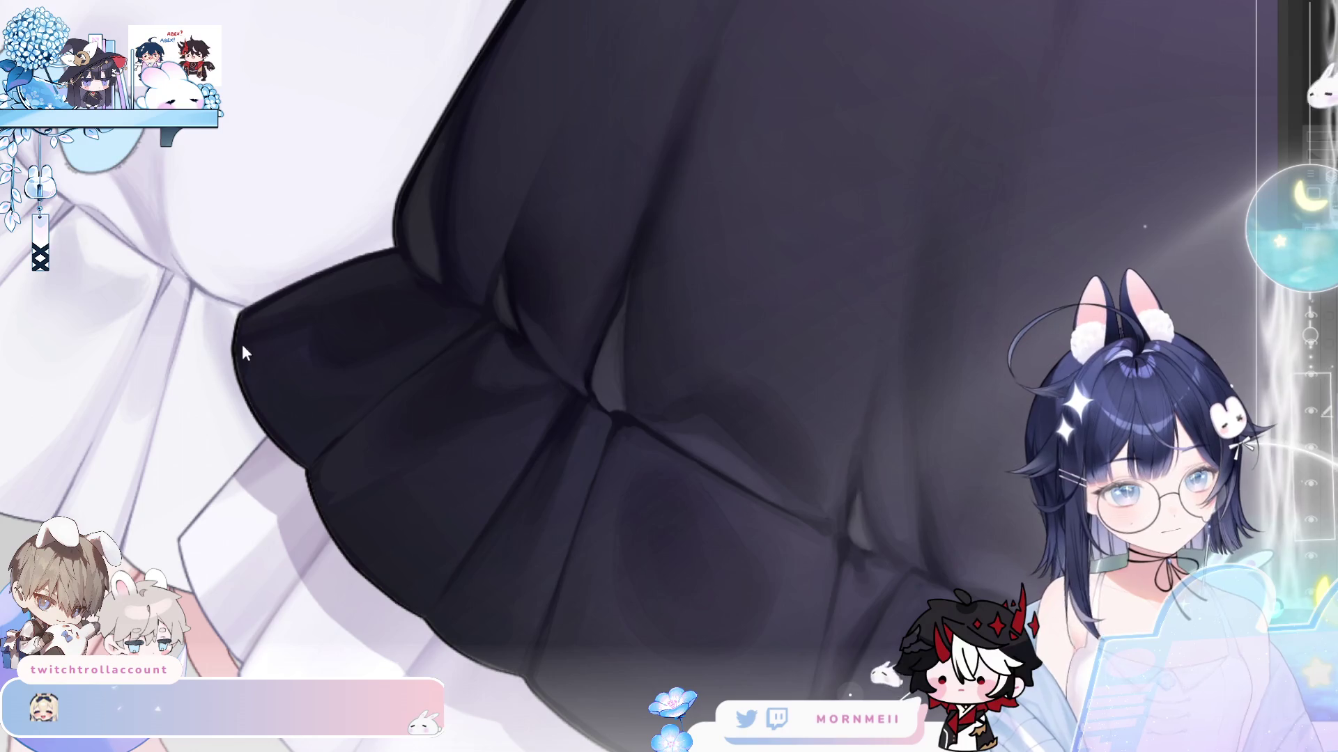
mouse_move(249, 333)
mouse_down()
mouse_move(257, 353)
mouse_move(245, 364)
mouse_move(329, 531)
mouse_move(453, 630)
mouse_up()
drag(308, 391, 248, 417)
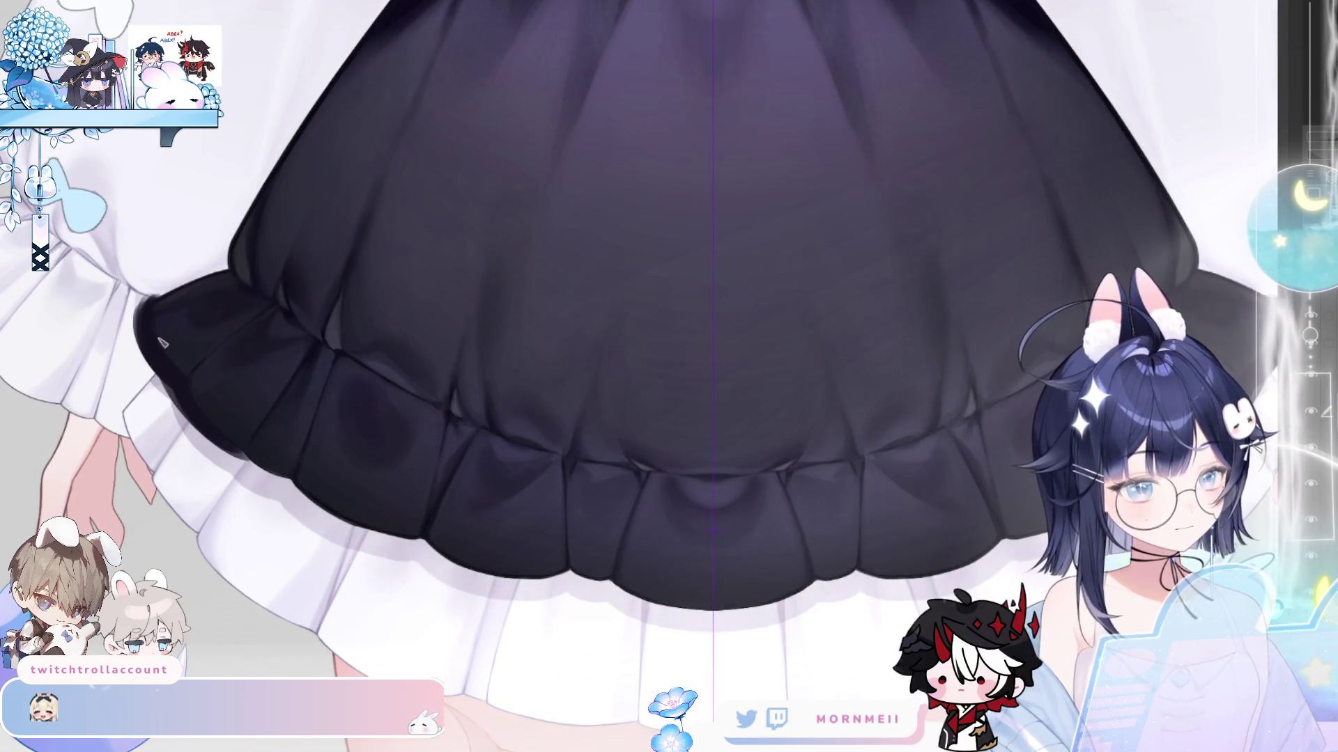
mouse_move(162, 343)
mouse_down()
mouse_move(292, 481)
mouse_move(589, 606)
mouse_move(680, 624)
mouse_move(690, 613)
mouse_move(581, 584)
mouse_up()
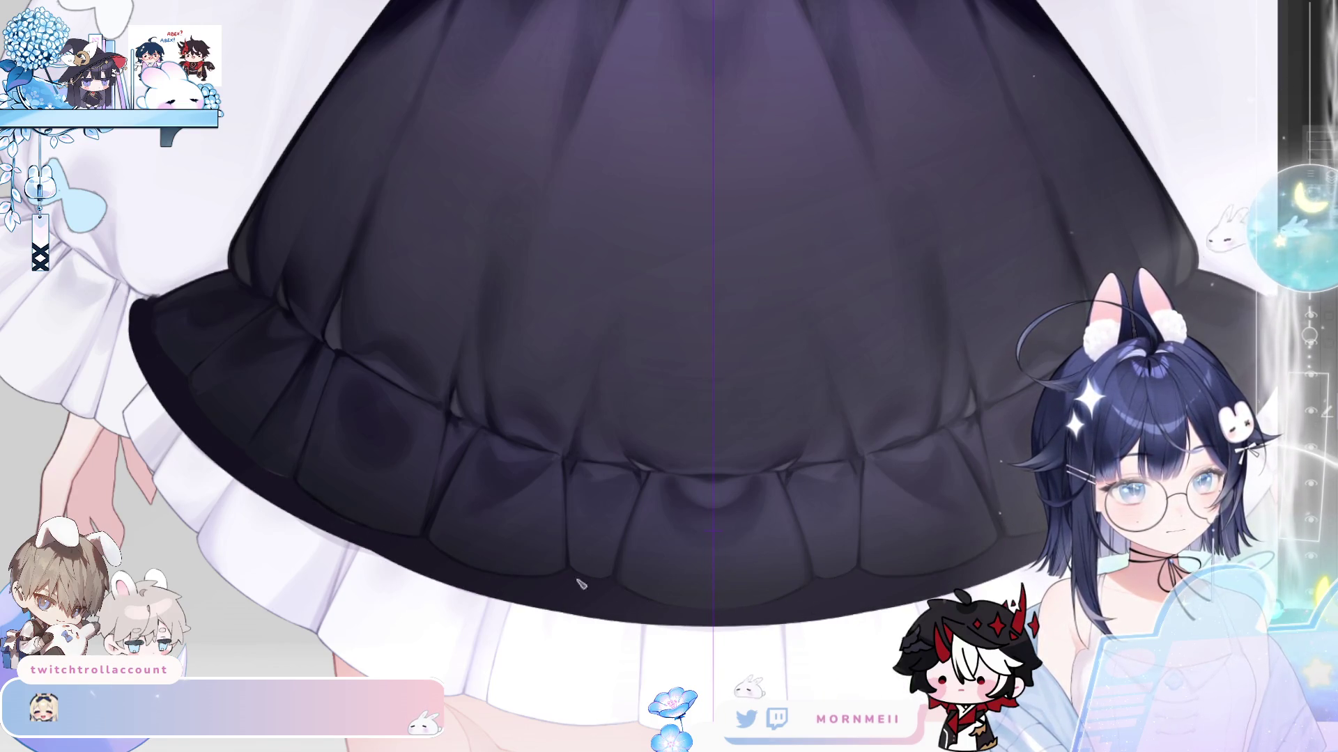
scroll(227, 239, up, 5)
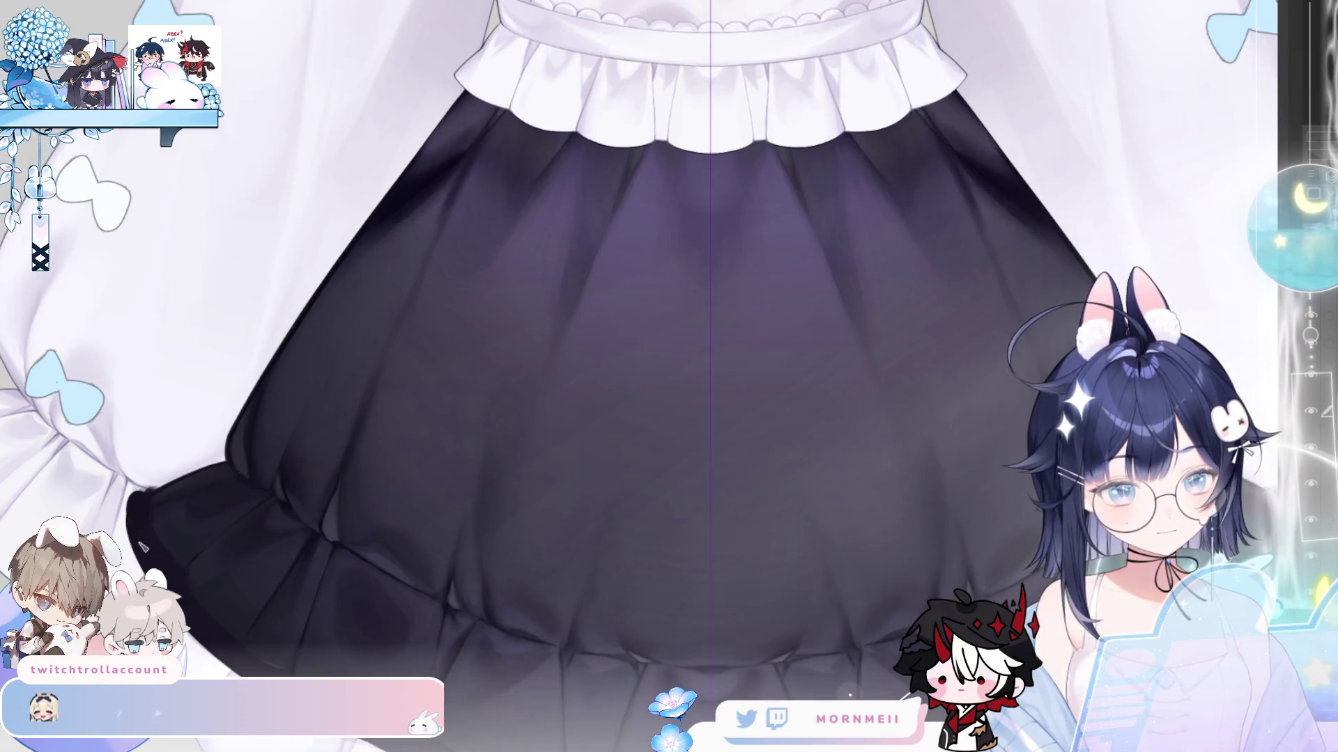
- Outline a wider symmetrical skirt, hide the white waist frill, add a dark waistband, and fill inside
mouse_move(143, 547)
mouse_down()
mouse_move(115, 461)
mouse_move(244, 257)
mouse_move(496, 65)
mouse_up()
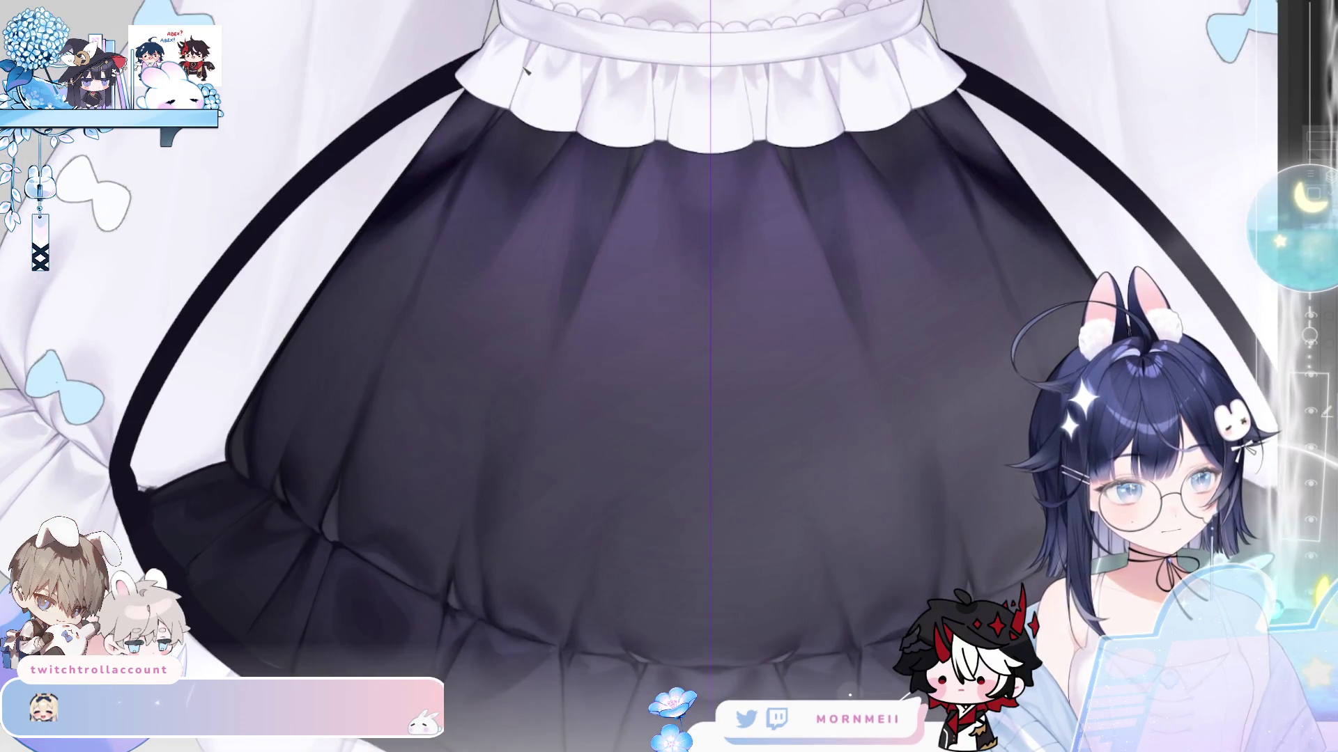
click(1309, 331)
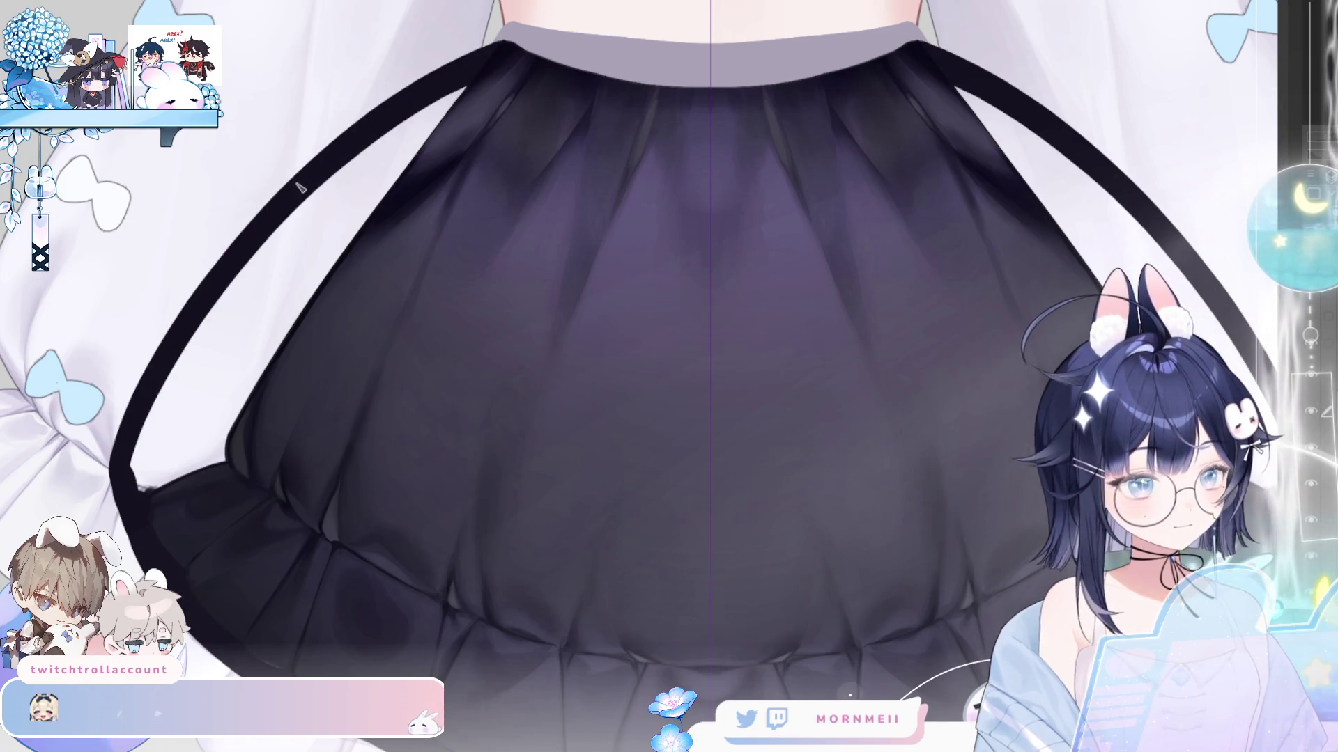
mouse_move(1118, 167)
mouse_down()
mouse_move(968, 49)
mouse_move(878, 31)
mouse_move(871, 54)
mouse_up()
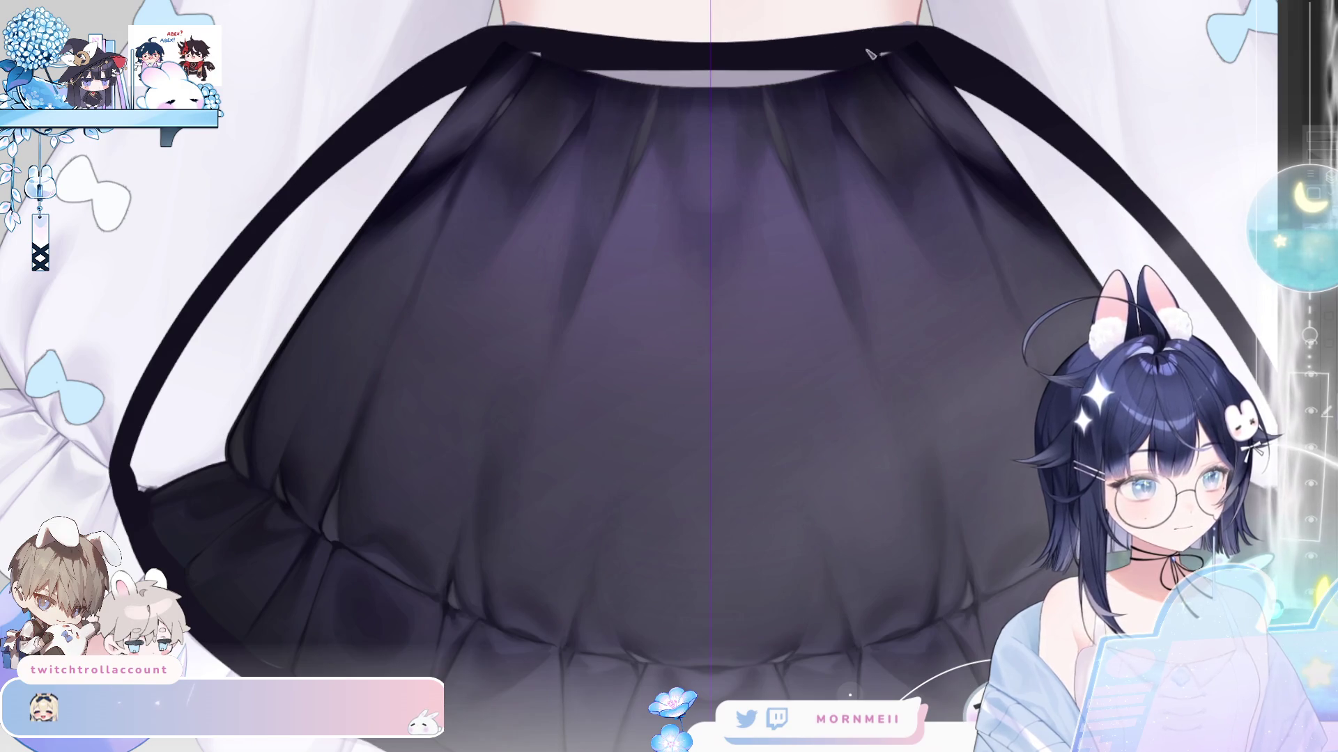
click(310, 274)
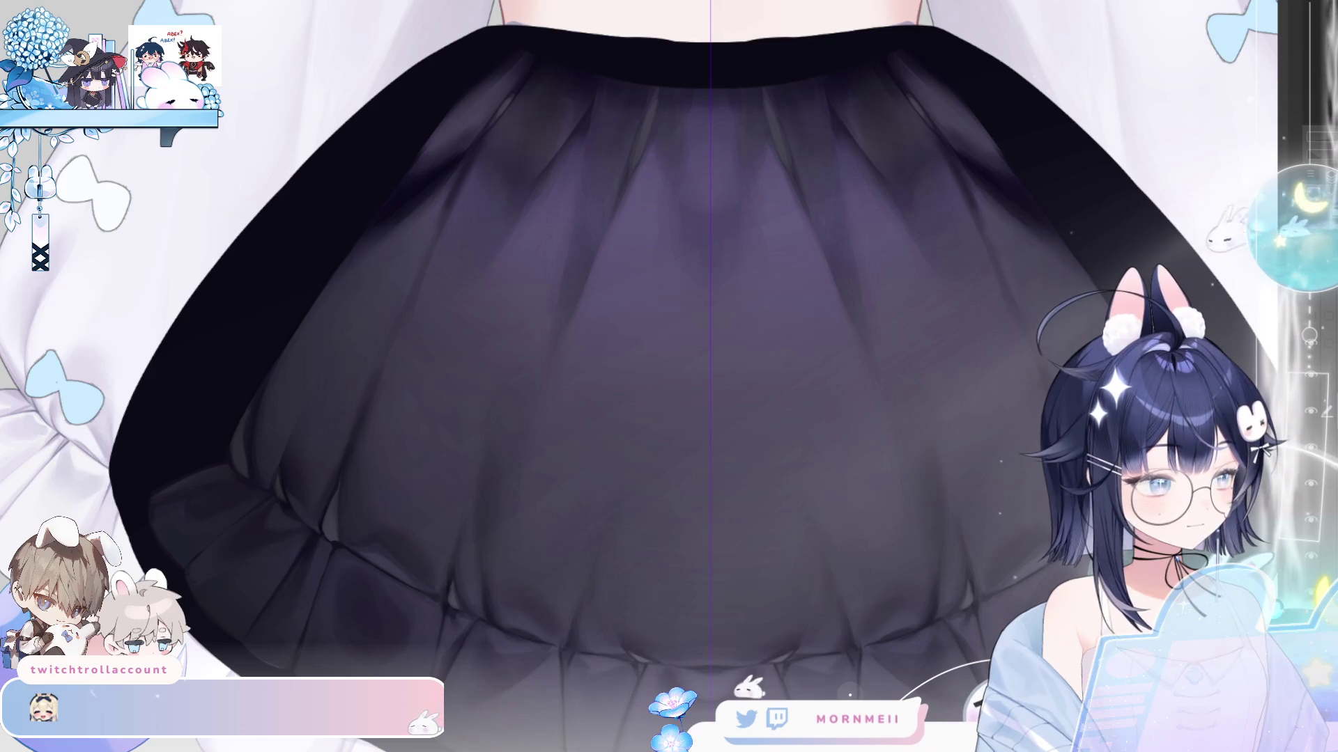
- Repaint the skirt's left edge further outward, comparing strokes with undo and redo
scroll(99, 414, down, 3)
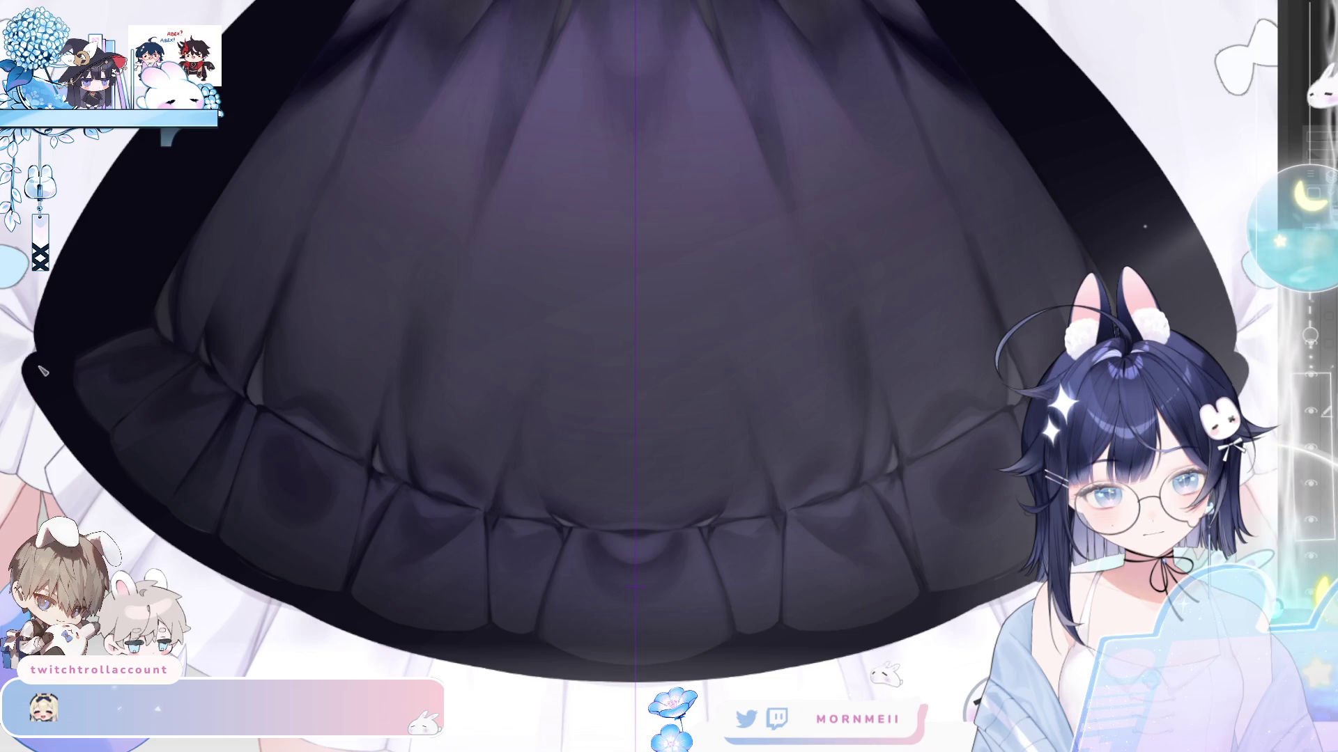
drag(66, 209, 20, 352)
key(ctrl+z)
mouse_move(122, 509)
mouse_down()
mouse_move(18, 307)
mouse_move(136, 132)
mouse_move(80, 224)
mouse_up()
key(ctrl+z)
key(ctrl+y)
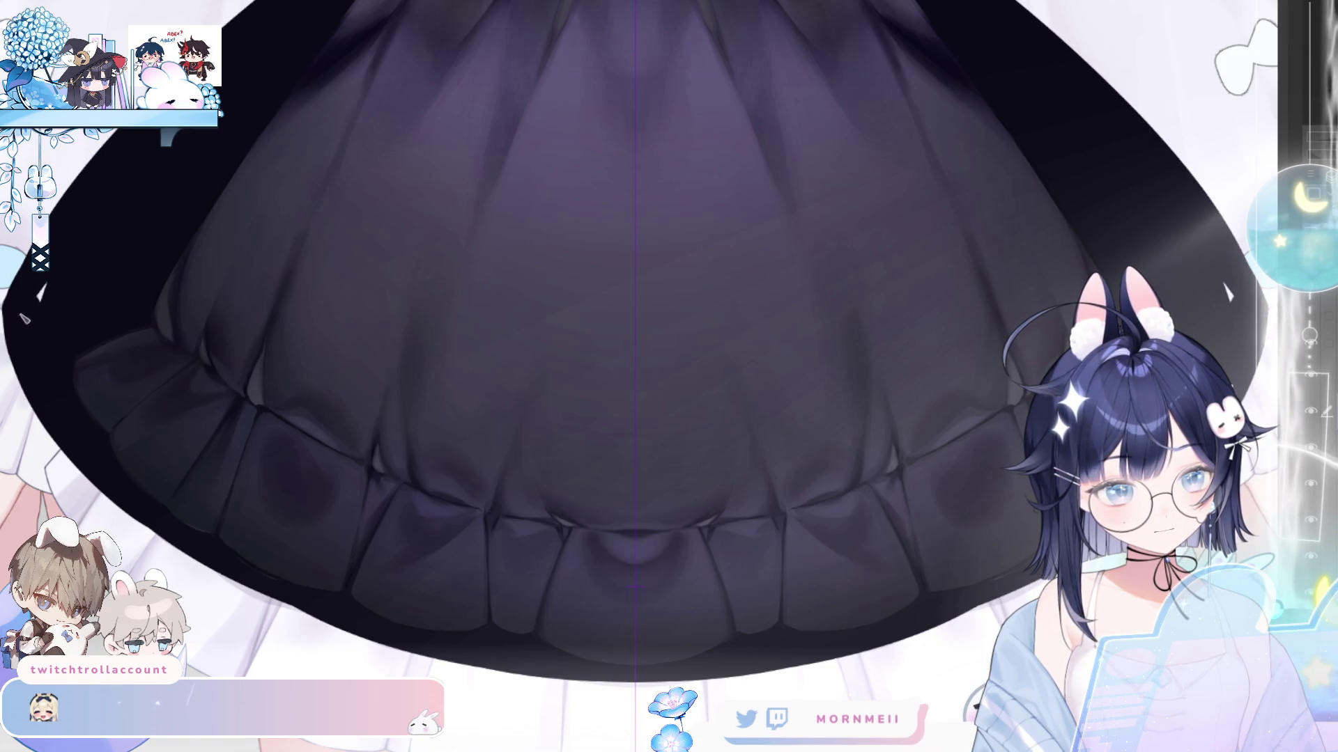
key(ctrl+z)
key(ctrl+y)
key(ctrl+z)
- Extend the upper skirt edge toward the top and darken along the bottom edge
drag(118, 169, 236, 35)
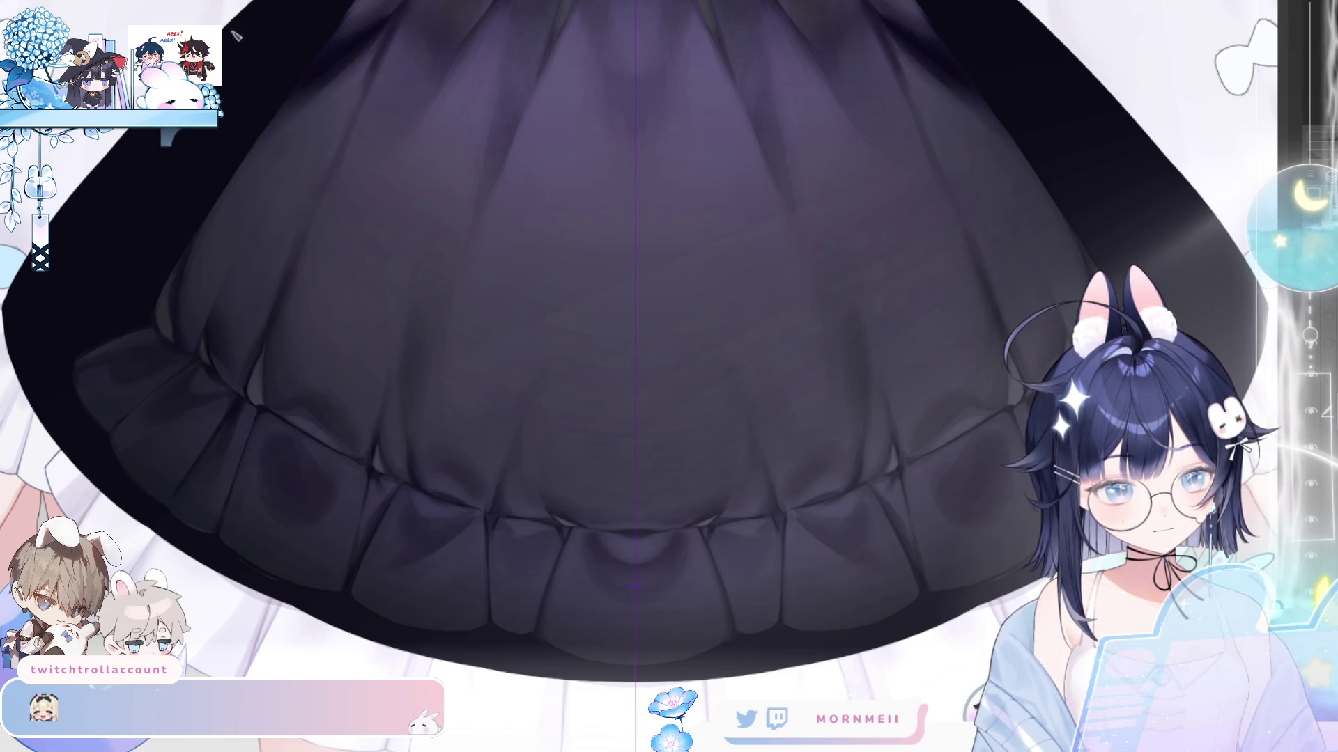
drag(418, 651, 613, 677)
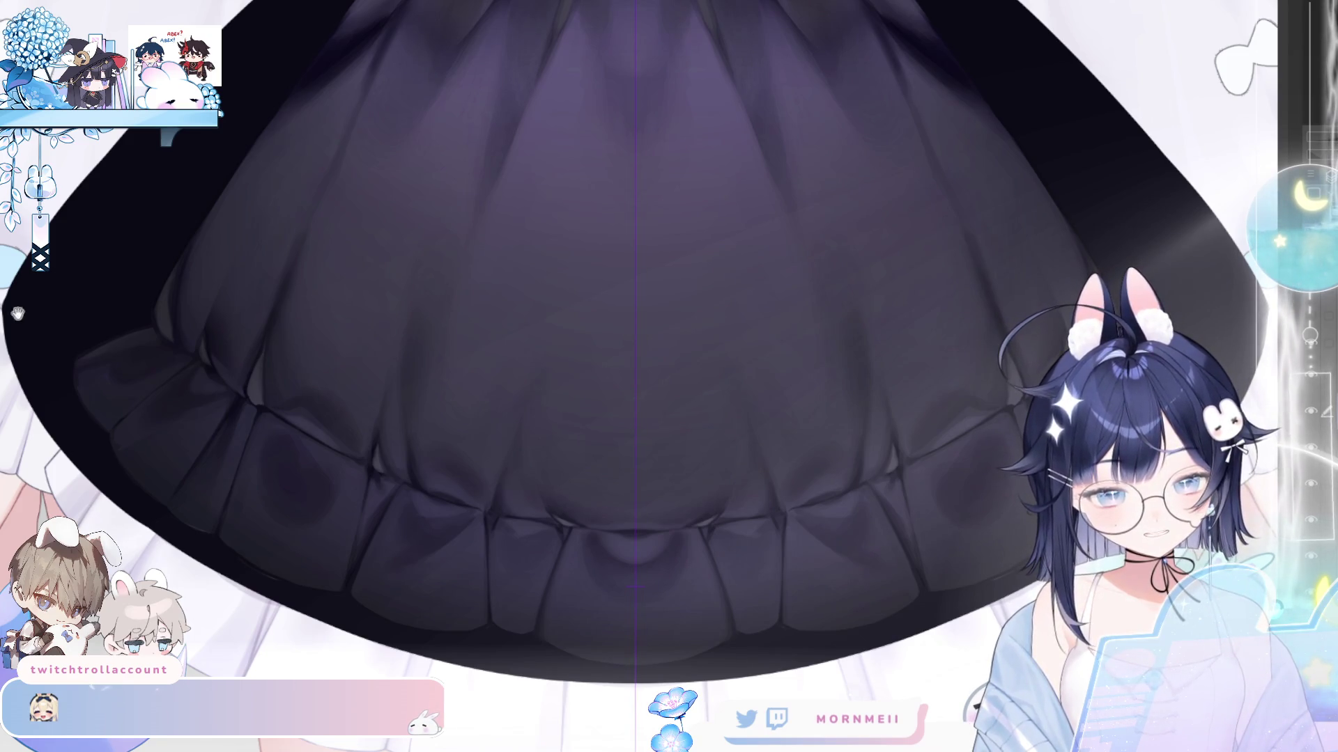
key(ctrl+z)
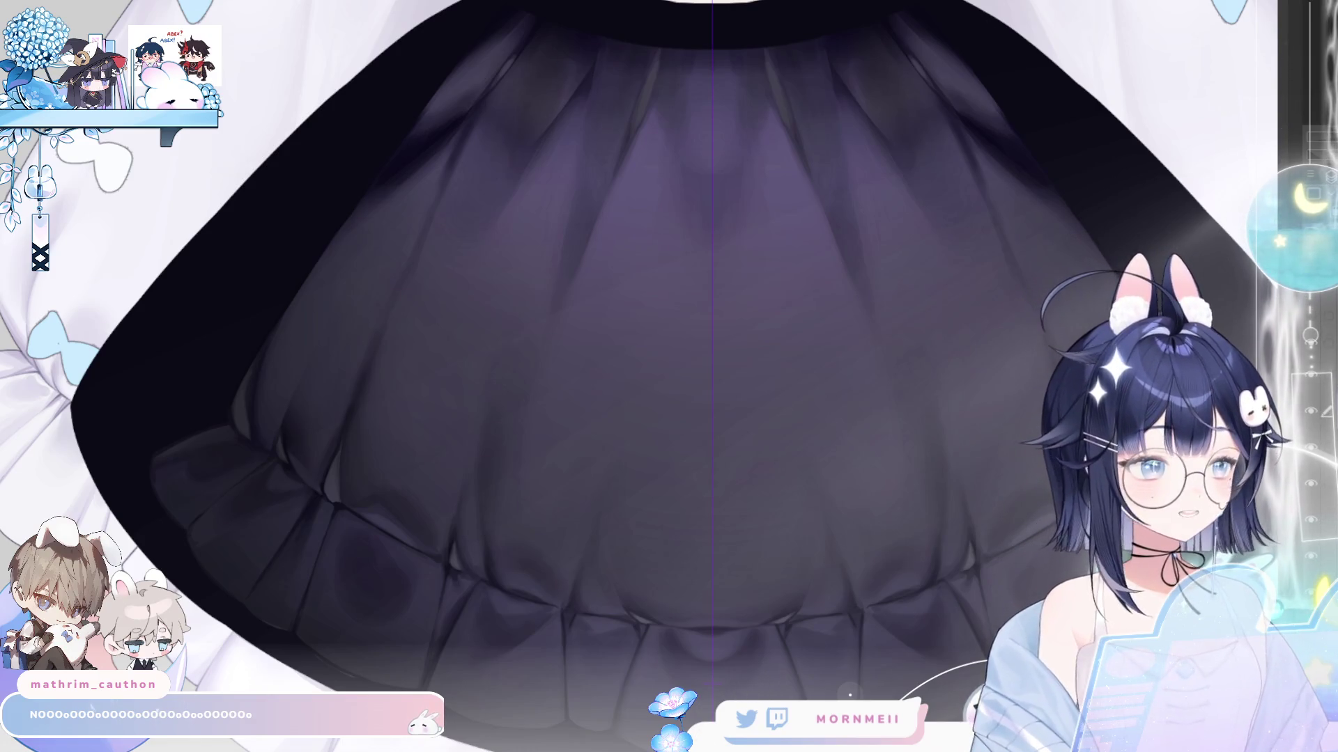
scroll(398, 110, up, 2)
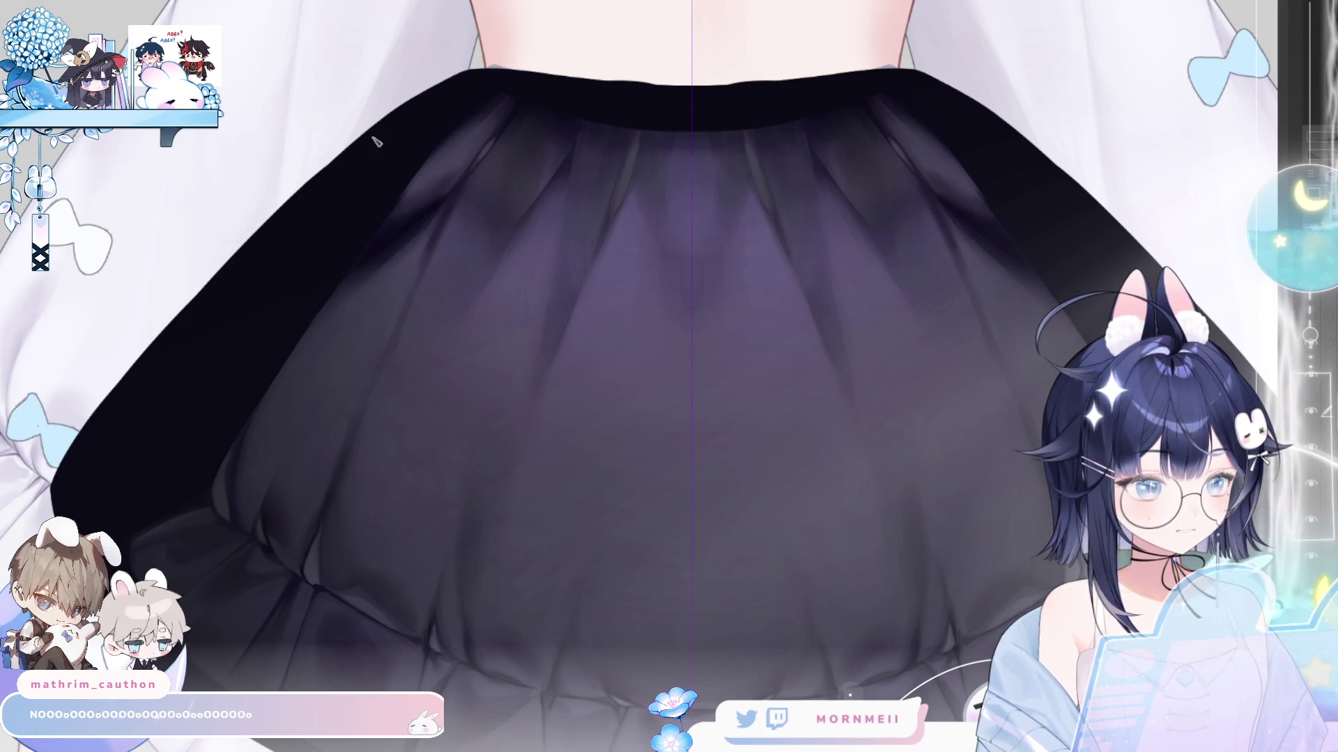
- Paint a dark line along the top edge of the skirt's waistband
drag(416, 77, 542, 66)
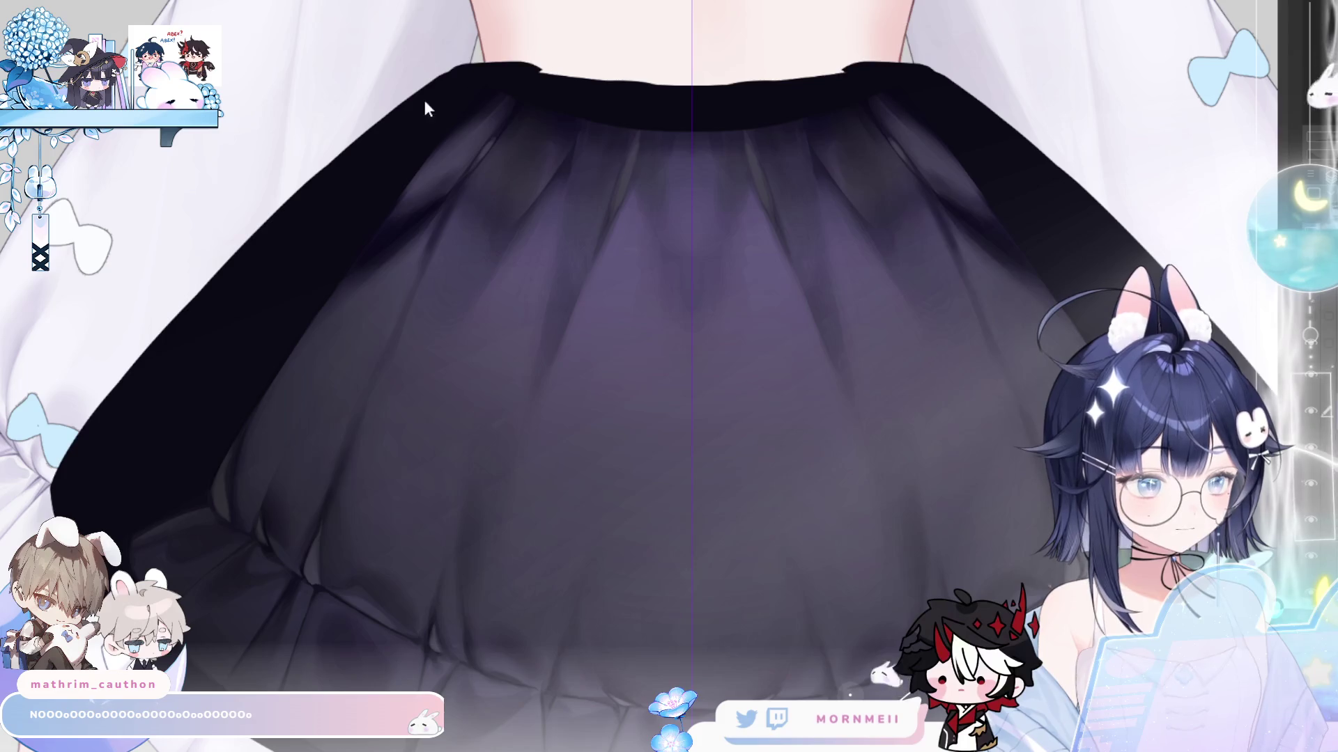
key(ctrl+z)
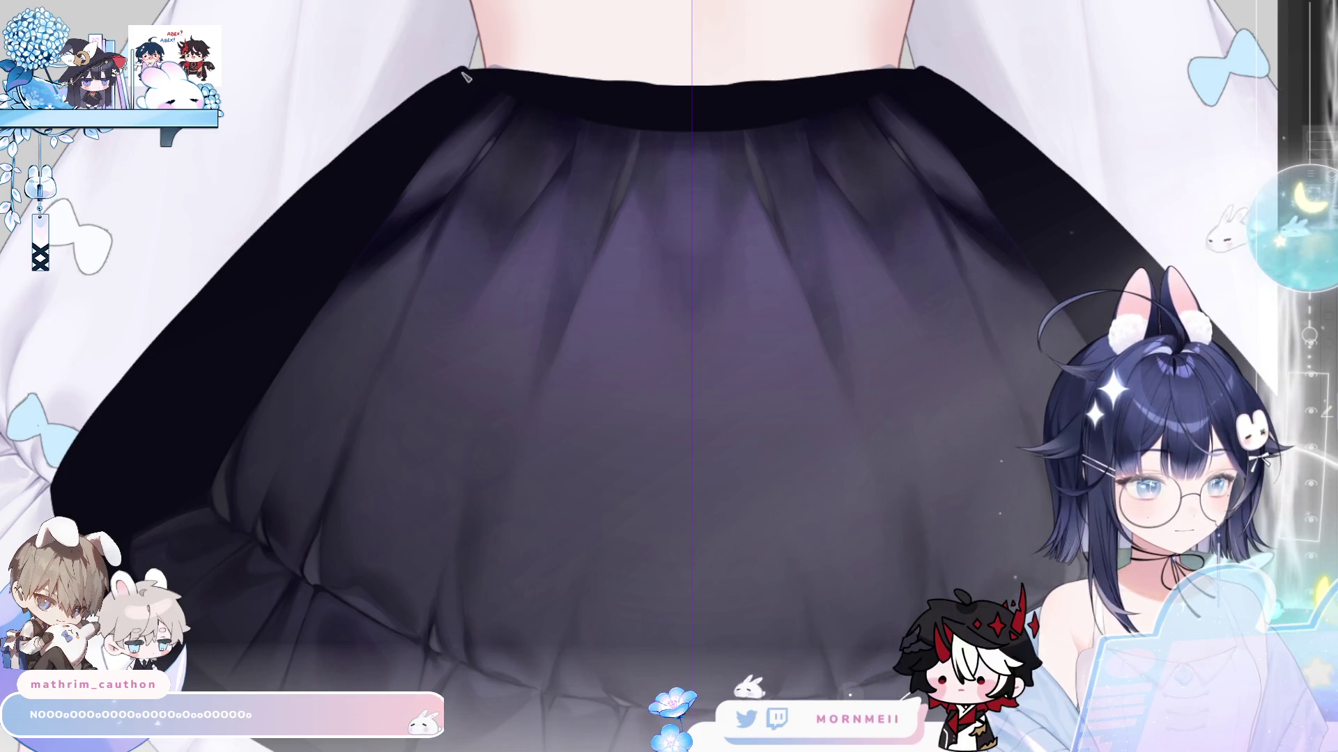
key(ctrl+y)
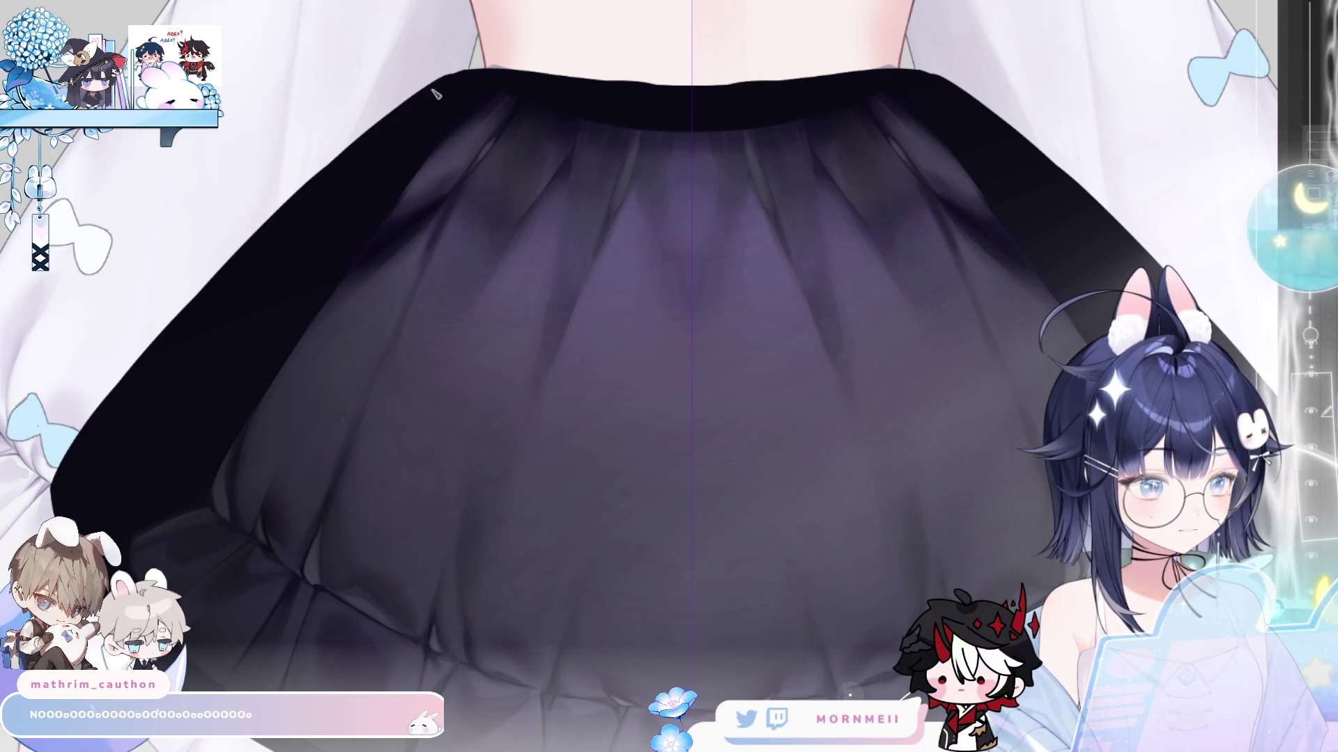
mouse_move(437, 92)
mouse_down()
mouse_move(465, 71)
mouse_move(897, 97)
mouse_up()
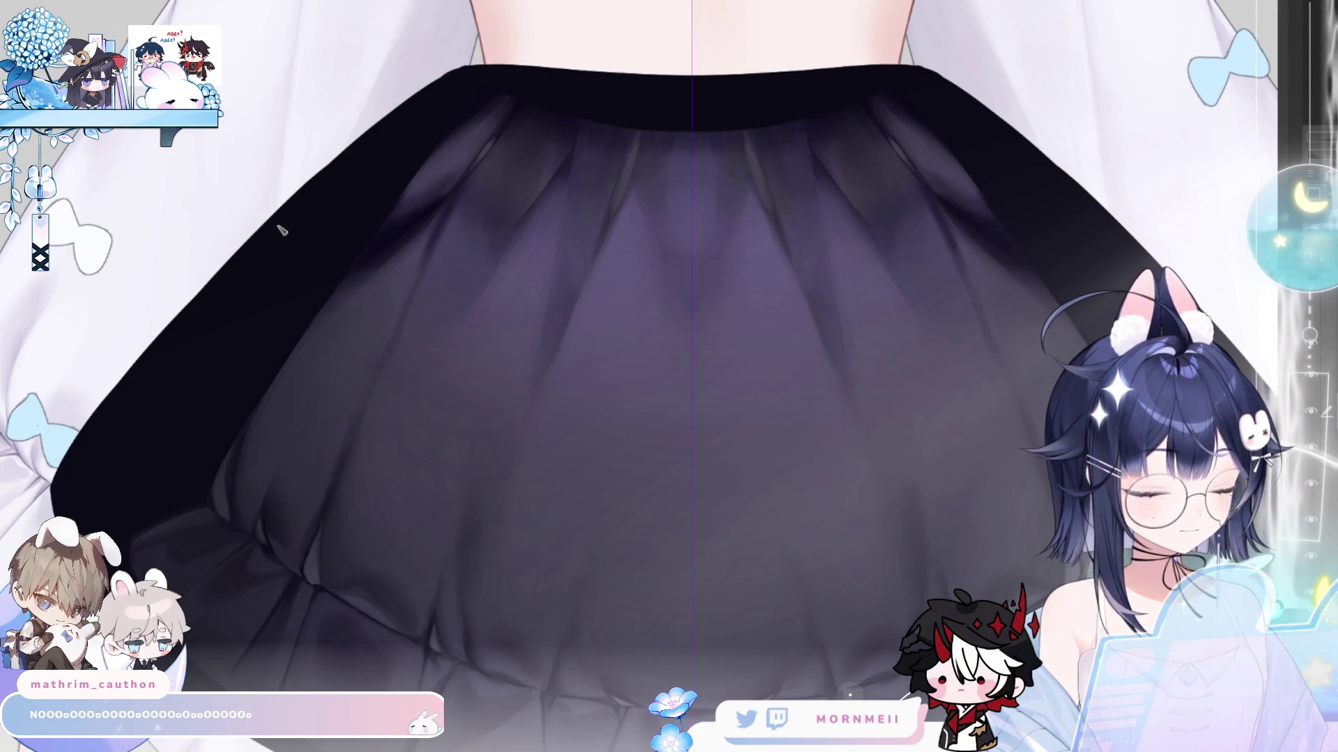
scroll(217, 330, down, 3)
scroll(156, 402, up, 4)
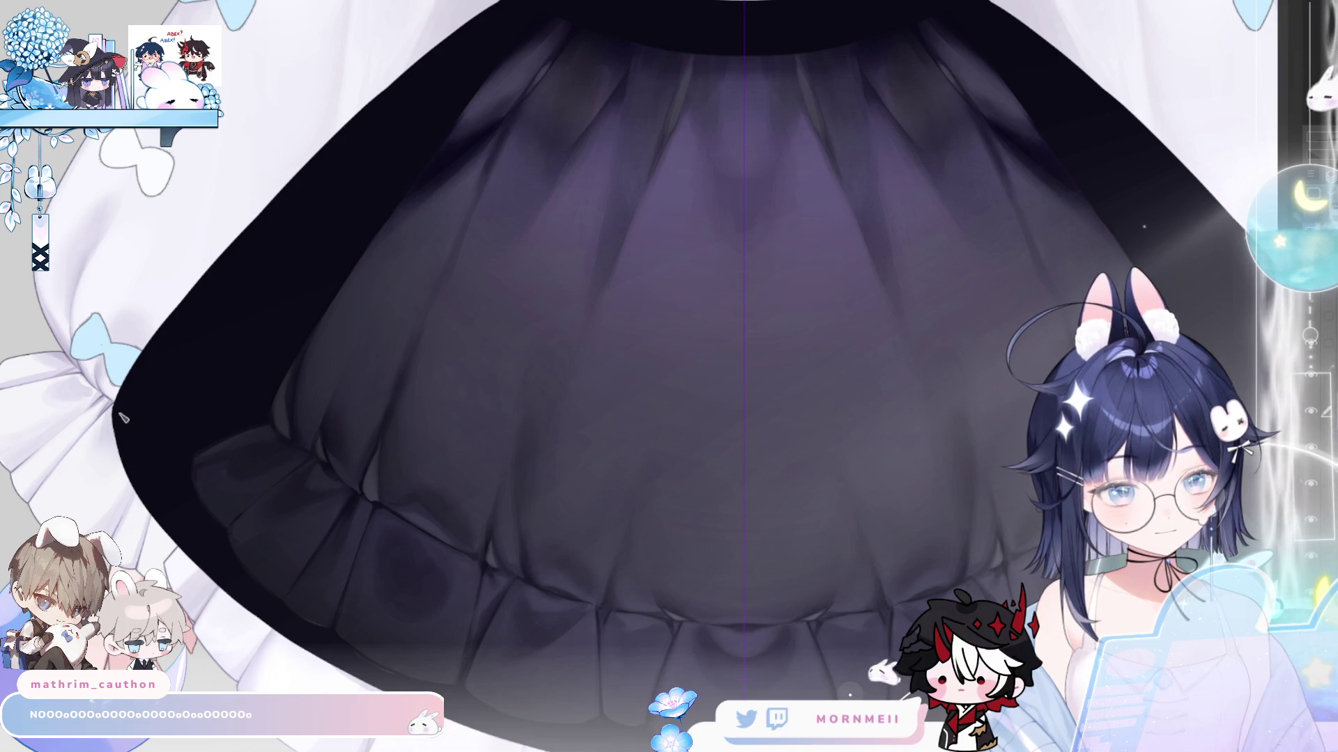
- Paint a soft shading stroke along the skirt's dark ruffled hem
scroll(326, 274, up, 2)
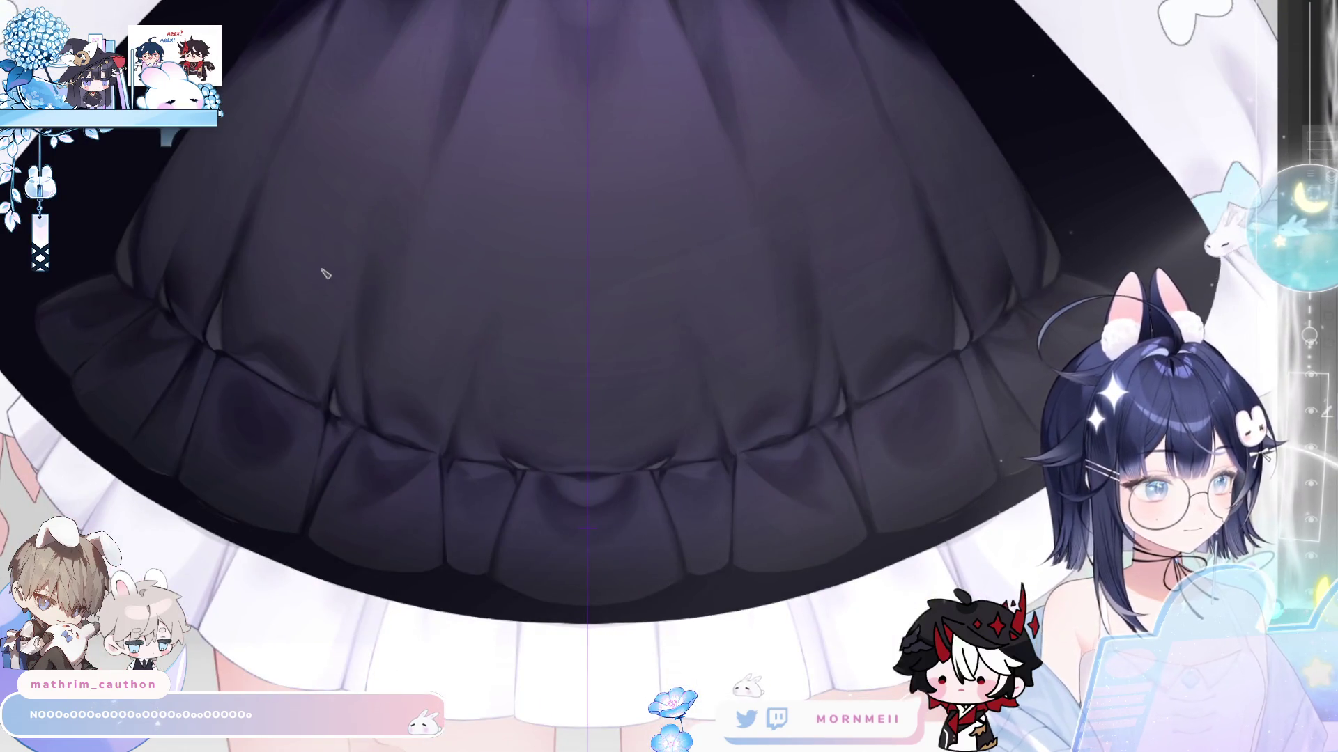
scroll(502, 441, up, 2)
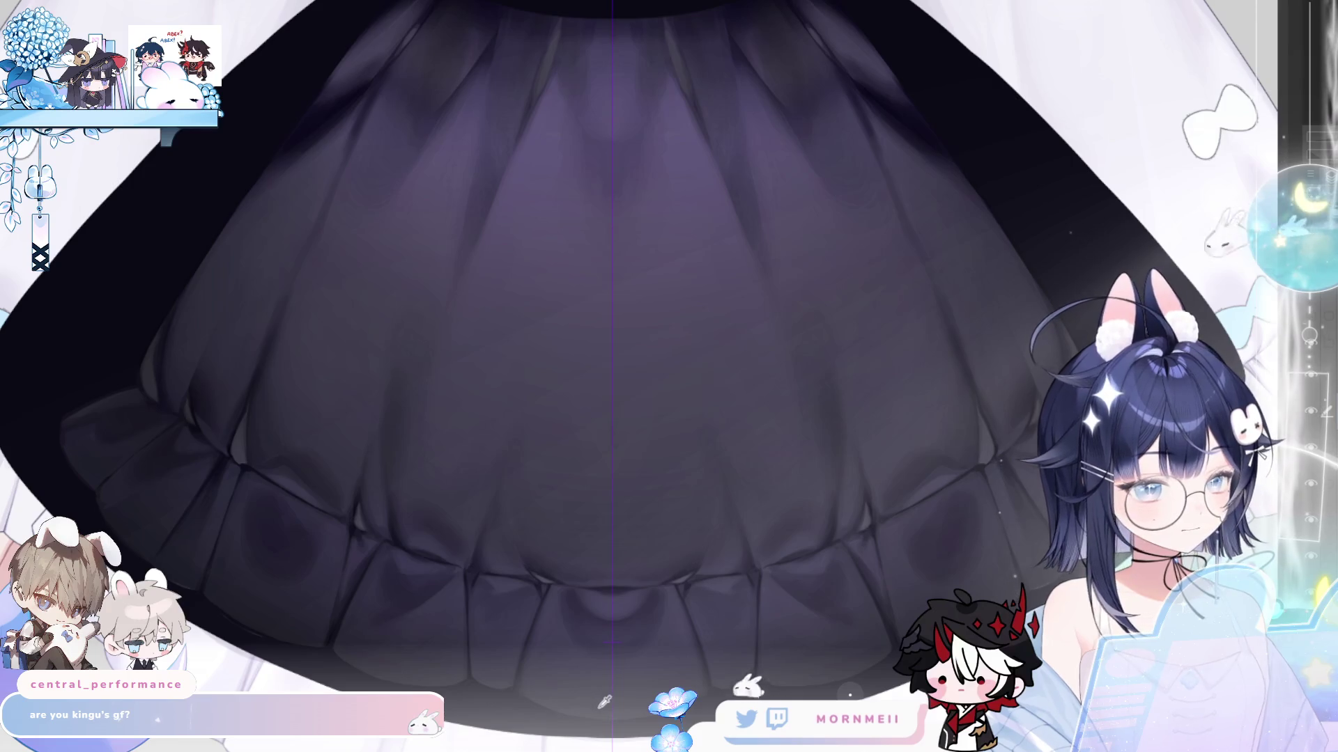
drag(604, 702, 443, 499)
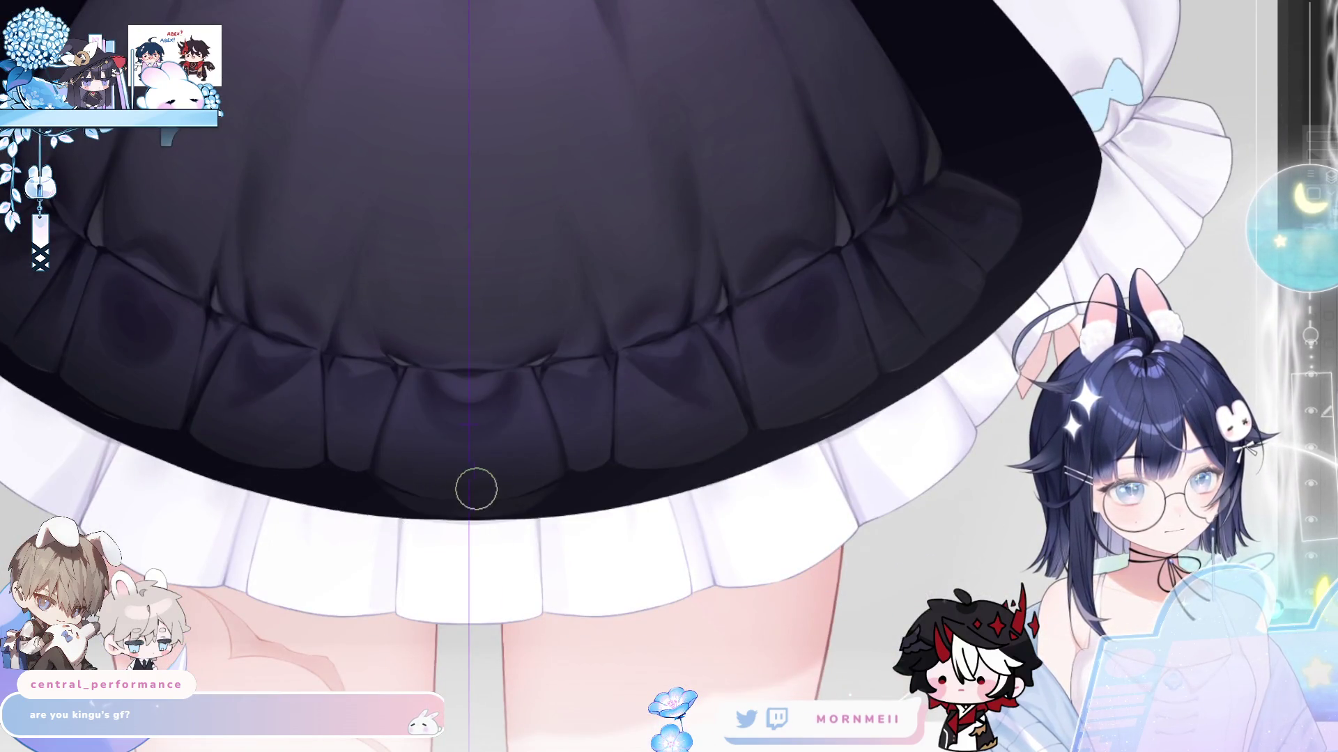
drag(390, 473, 523, 490)
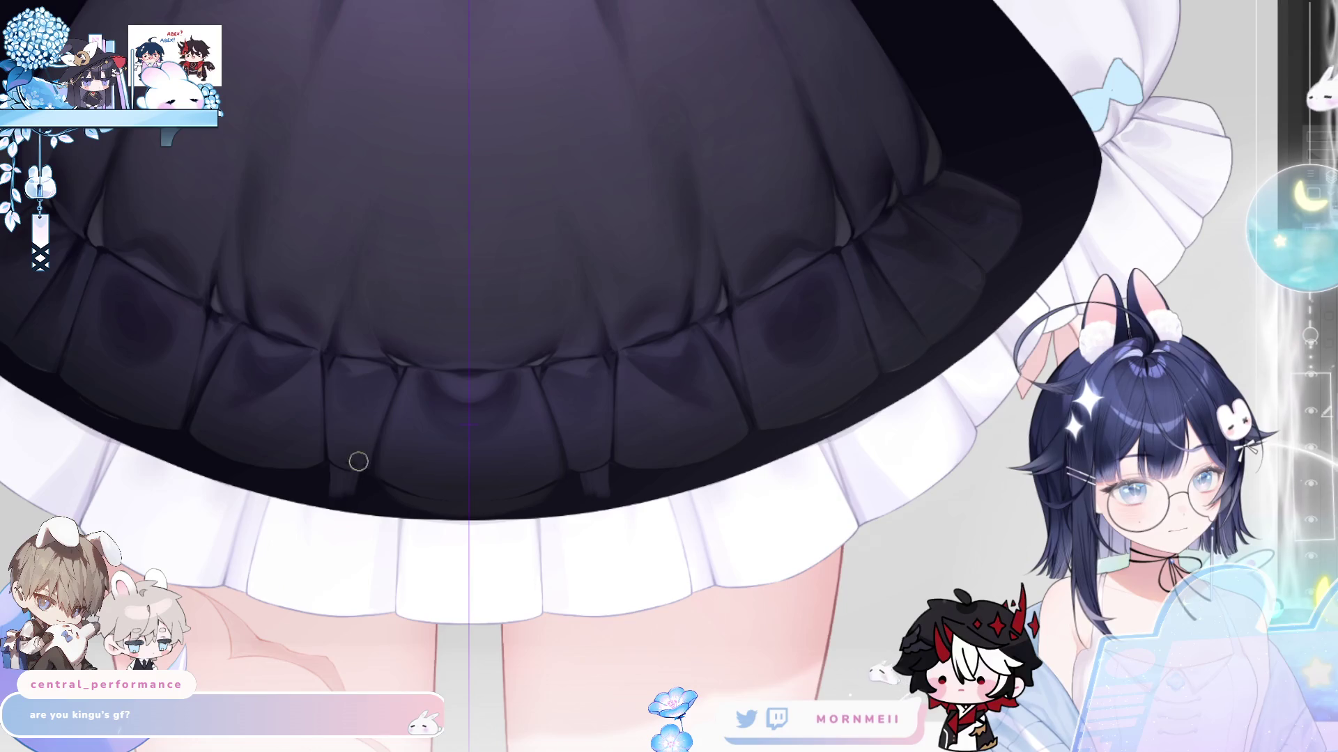
- Enlarge the brush twice and frame the upper skirt, zooming in on the hem
key(])
key(])
key(])
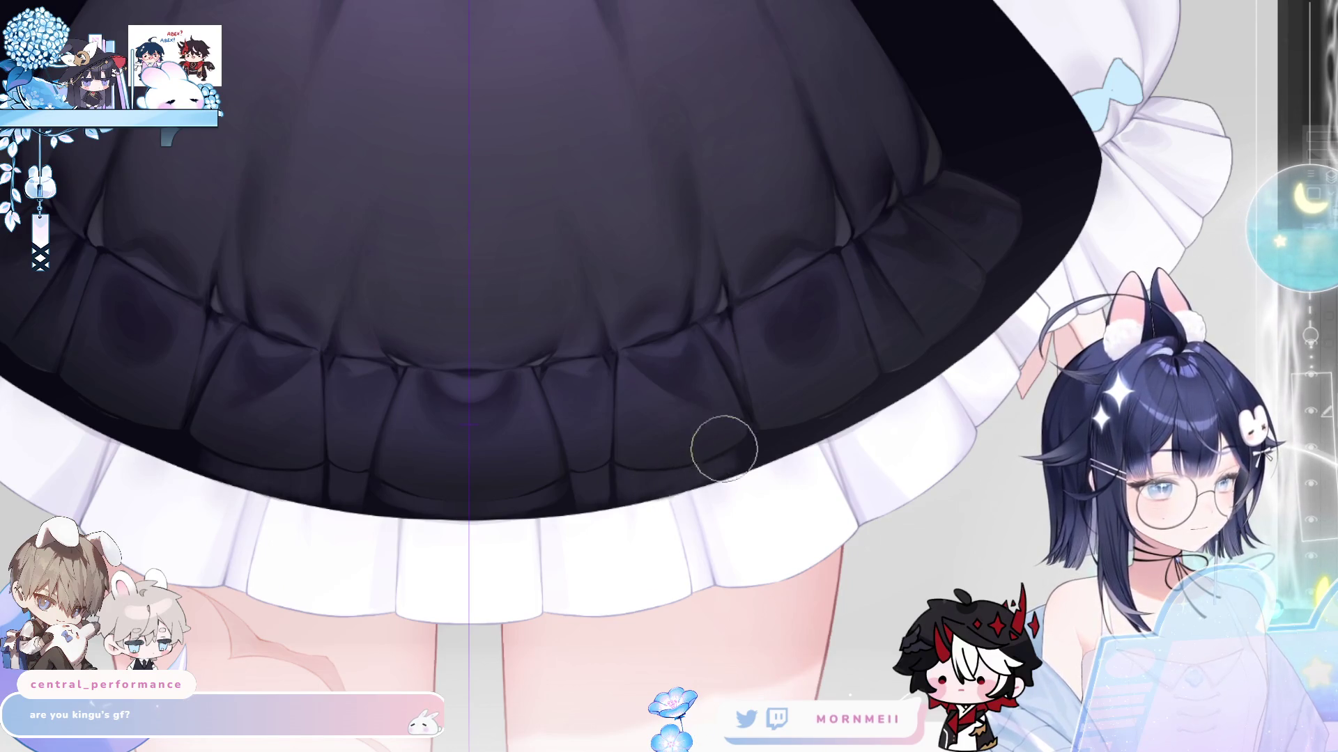
key(bracketright)
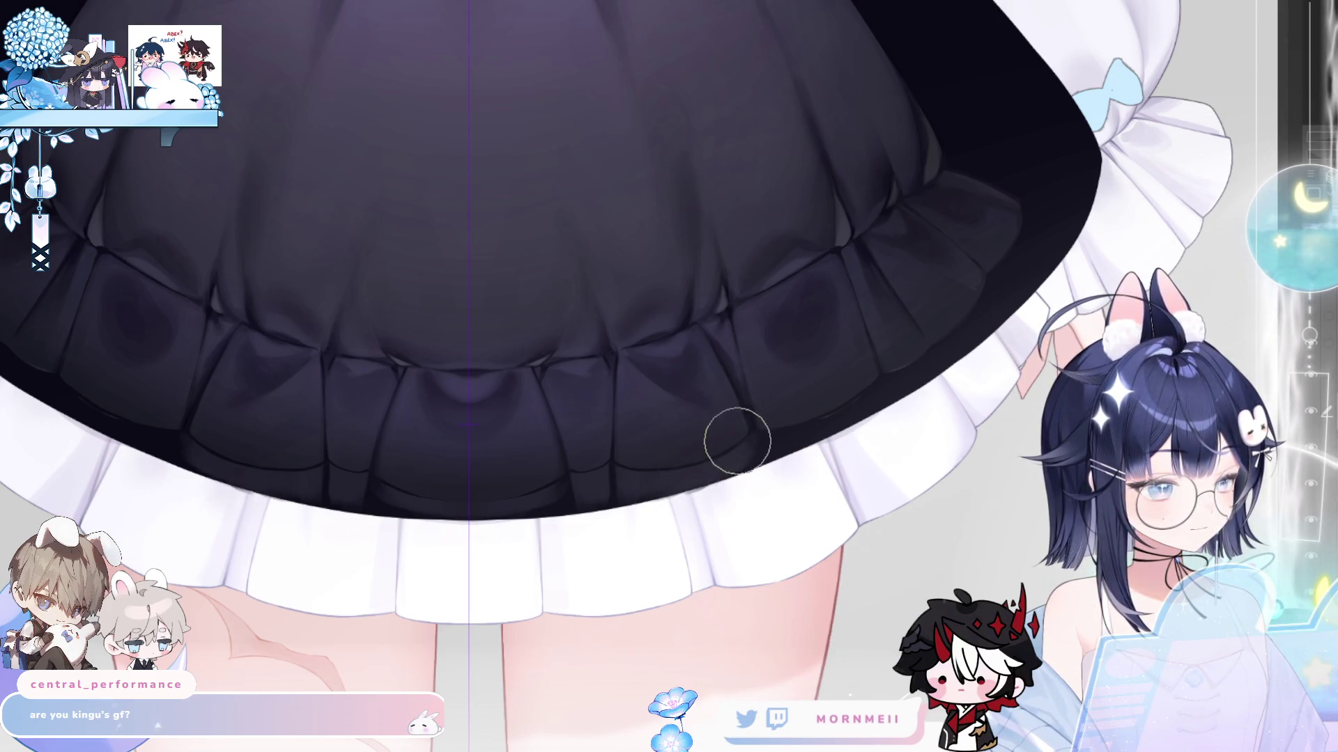
drag(450, 432, 589, 554)
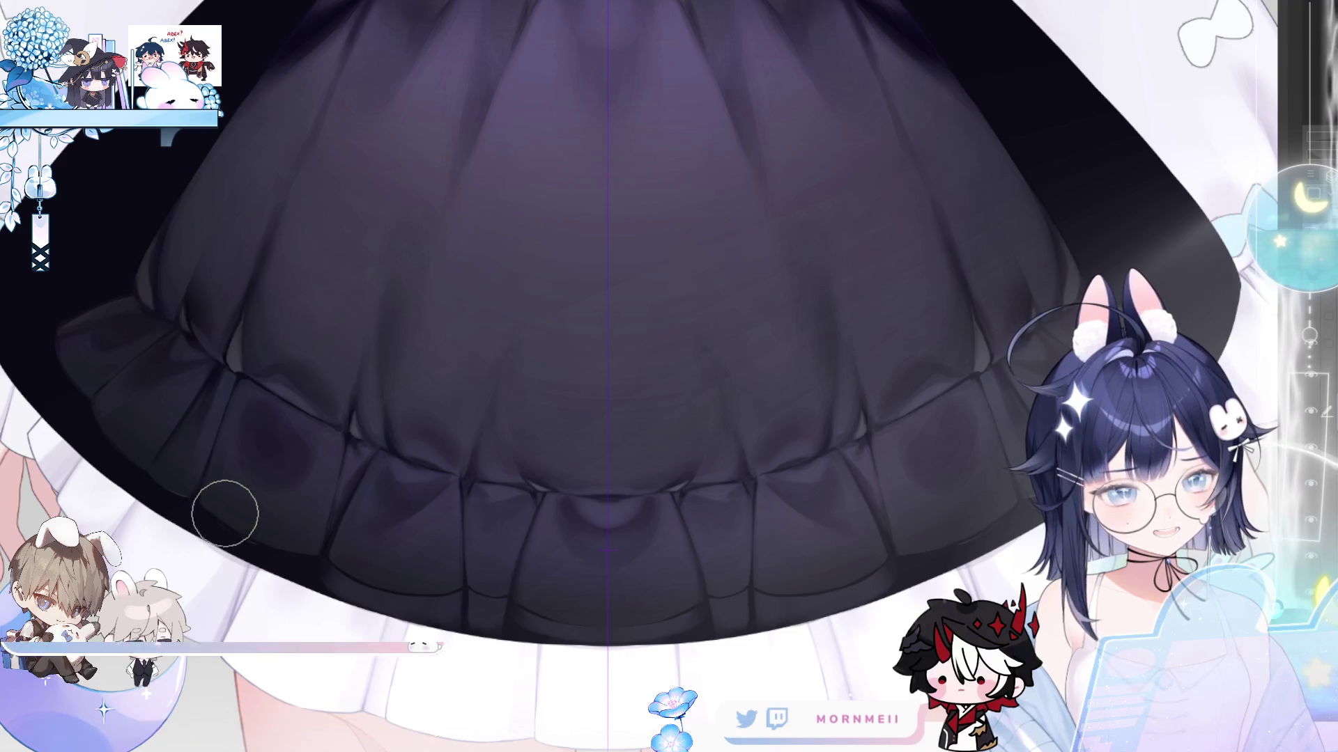
ctrl+click(259, 389)
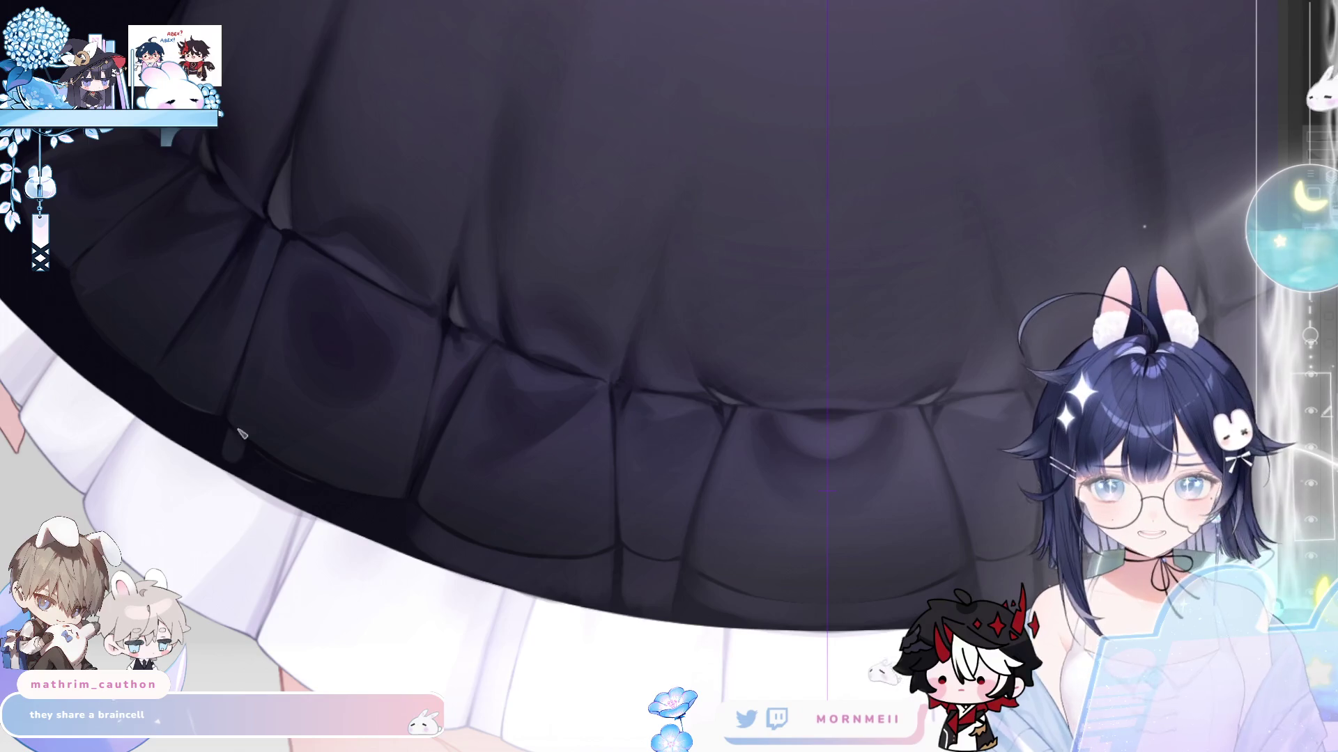
- Paint a light airbrush highlight along the lower fold of the ruffled hem
mouse_move(238, 399)
mouse_down()
mouse_move(244, 455)
mouse_move(320, 494)
mouse_move(243, 462)
mouse_move(334, 501)
mouse_up()
scroll(291, 212, right, 5)
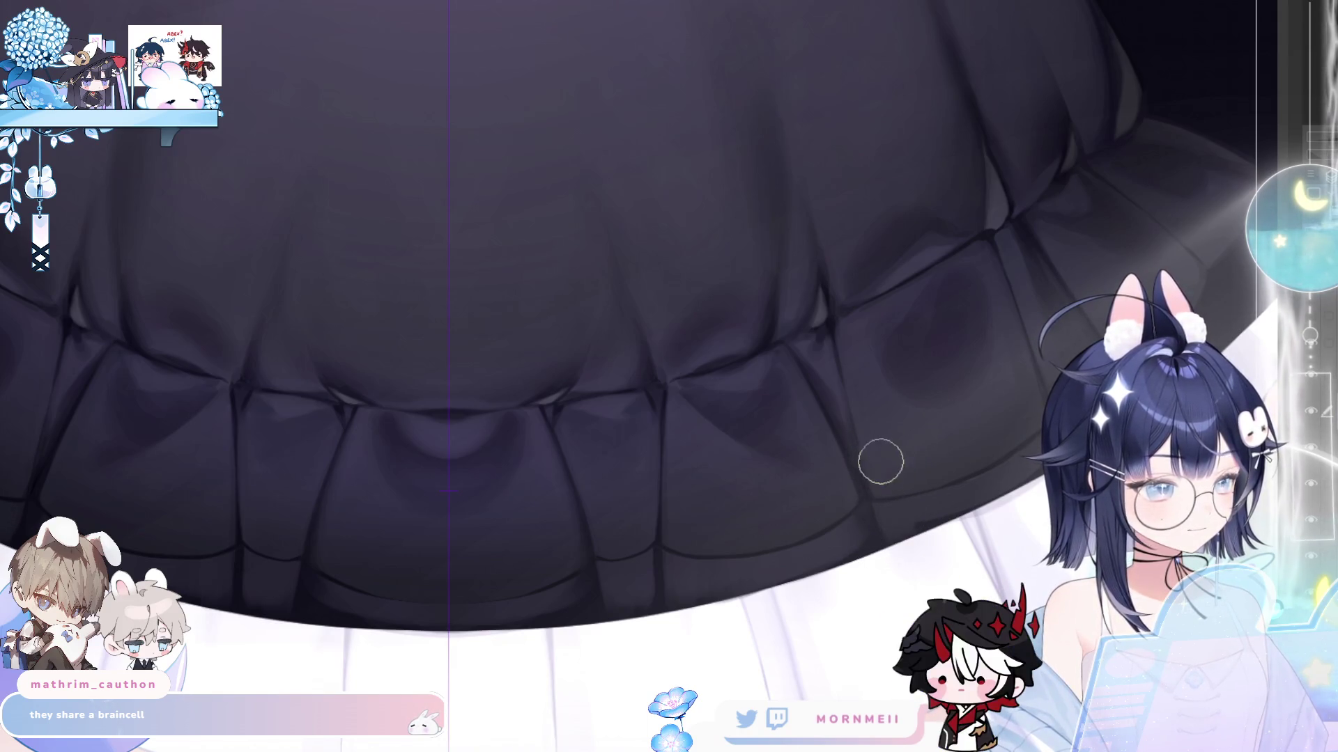
scroll(246, 418, left, 5)
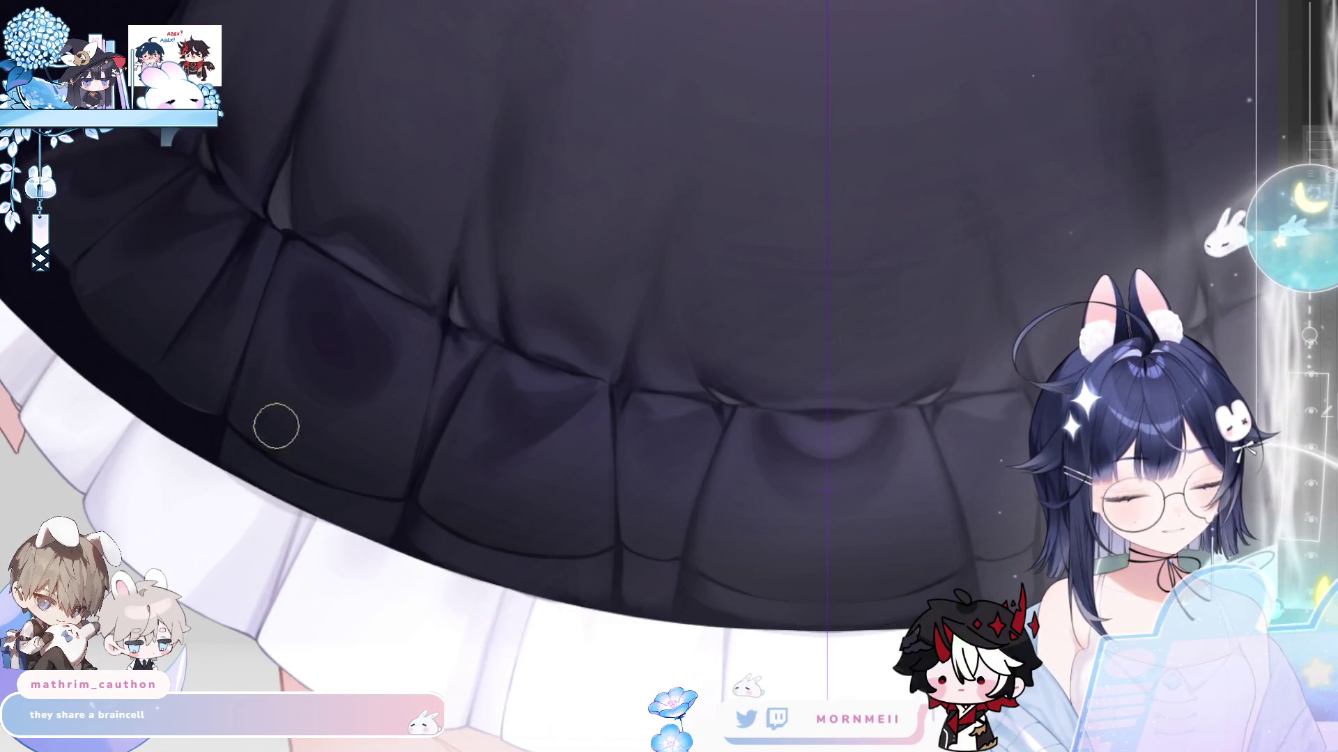
scroll(393, 320, up, 2)
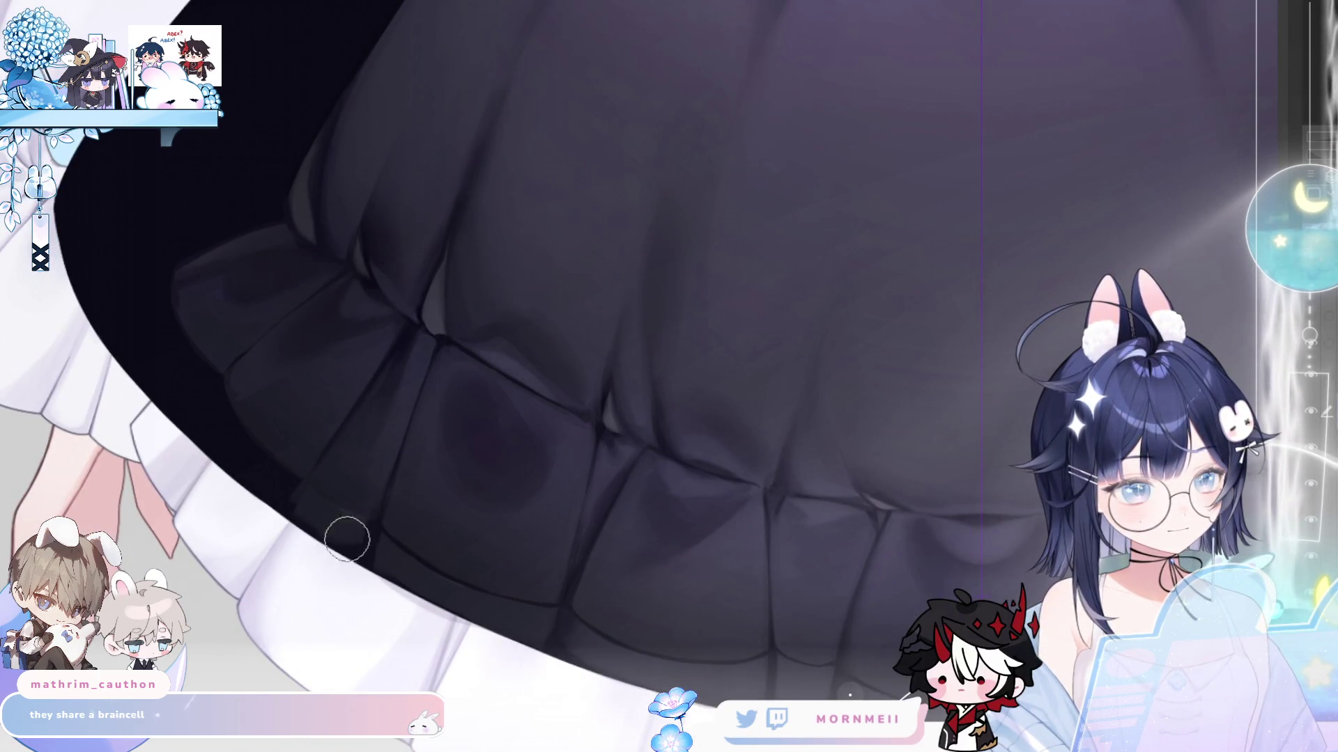
scroll(455, 343, up, 2)
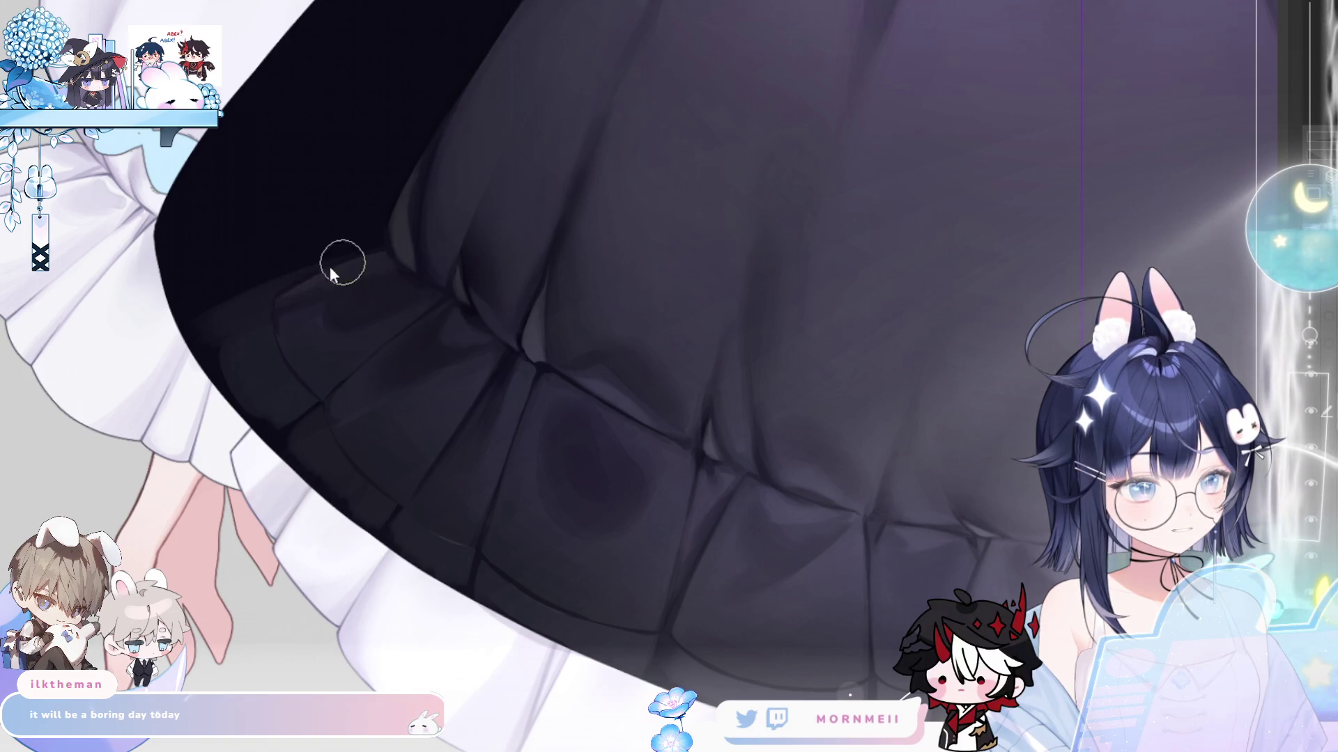
- Paint a lighter band across the dark left-side fold of the skirt
mouse_move(330, 269)
mouse_down()
mouse_move(223, 274)
mouse_move(289, 270)
mouse_up()
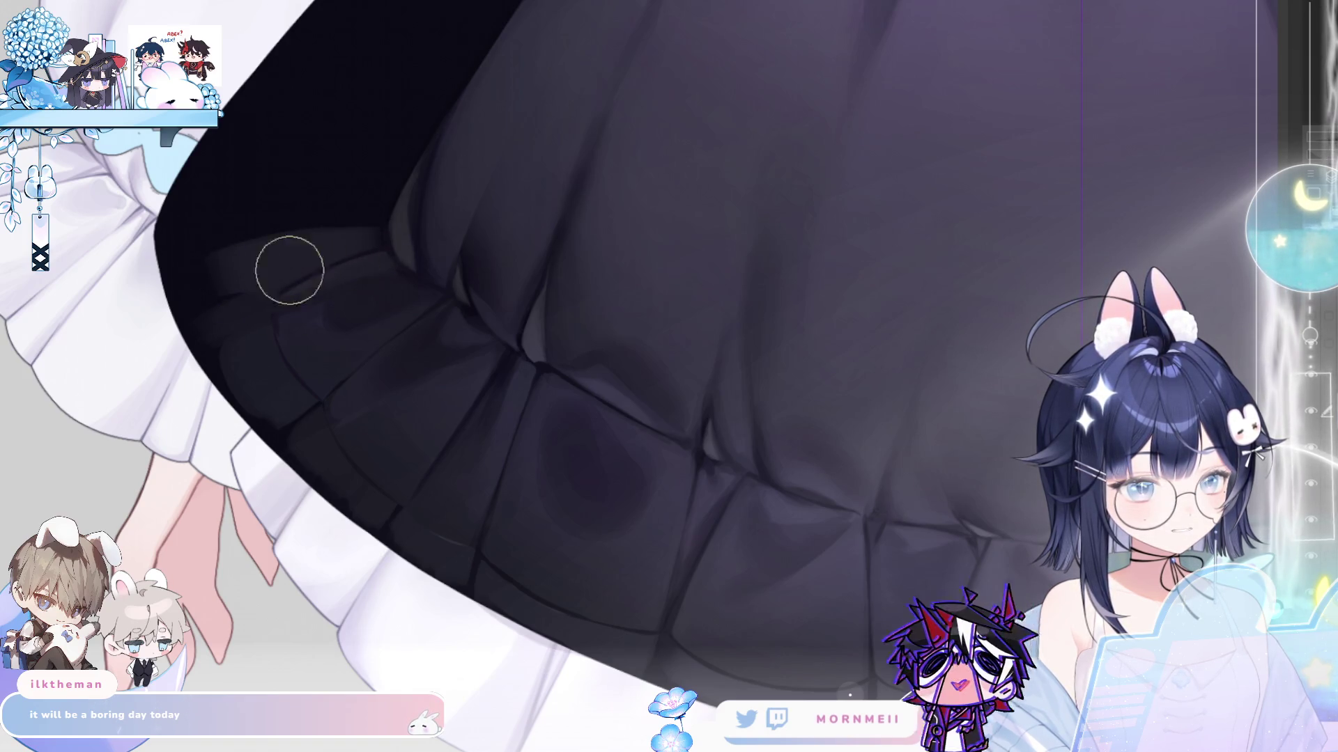
scroll(315, 284, down, 1)
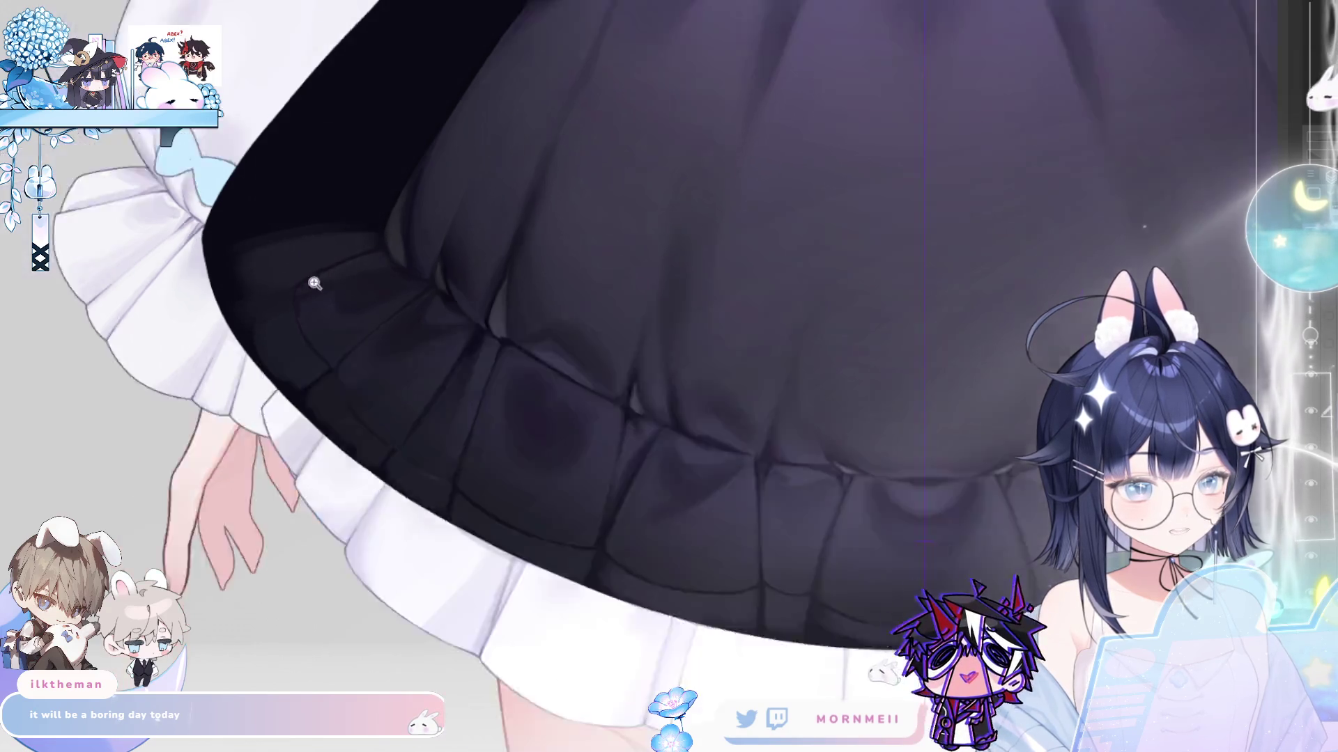
scroll(315, 283, down, 1)
scroll(322, 400, up, 2)
scroll(894, 93, down, 1)
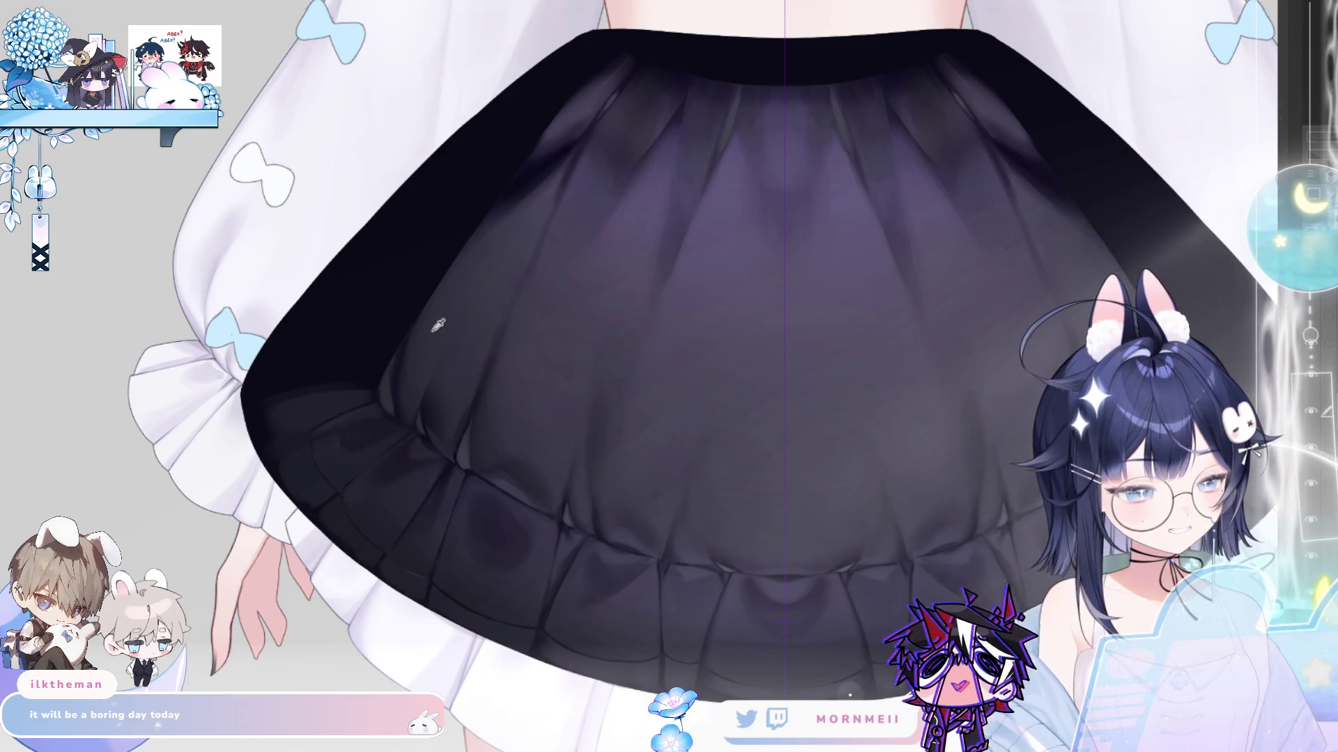
- Soften the skirt's upper-left edge with a larger airbrush, then zoom out to view the whole skirt
key(bracketright)
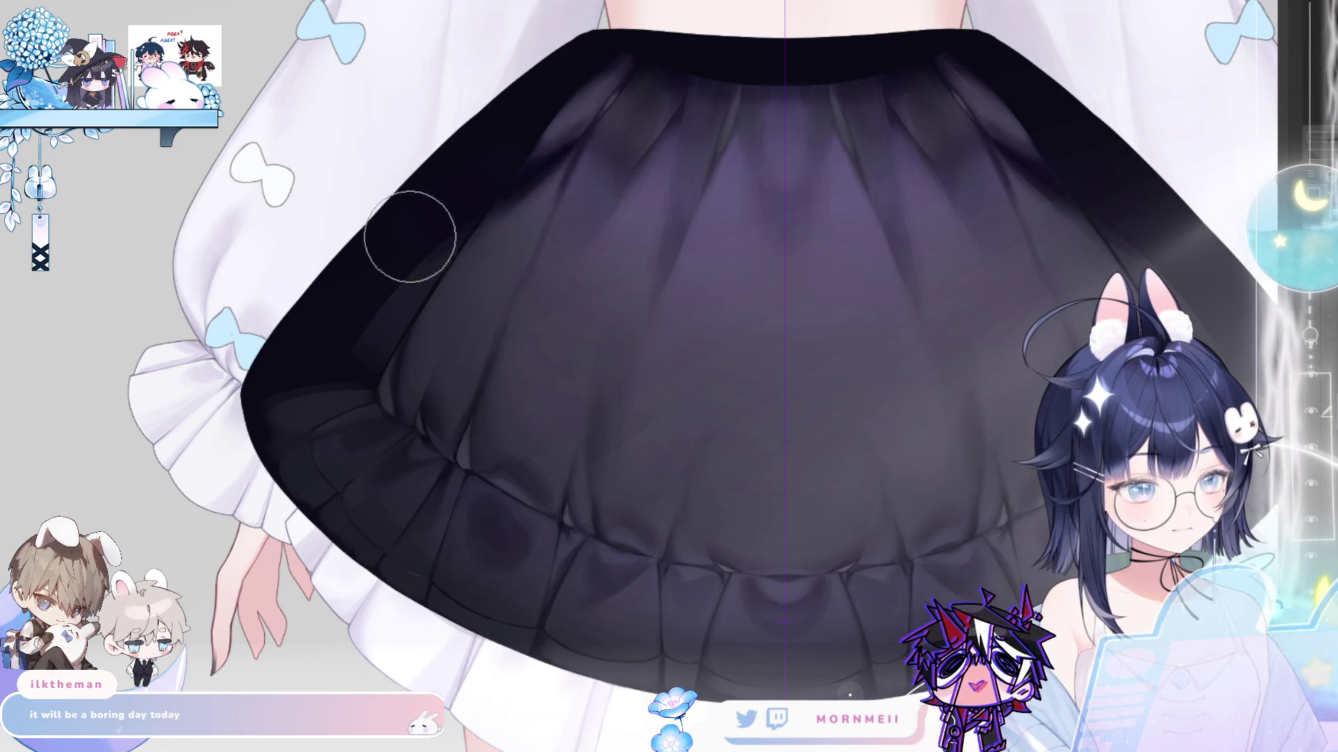
mouse_move(581, 78)
mouse_down()
mouse_move(508, 125)
mouse_move(567, 66)
mouse_move(590, 64)
mouse_up()
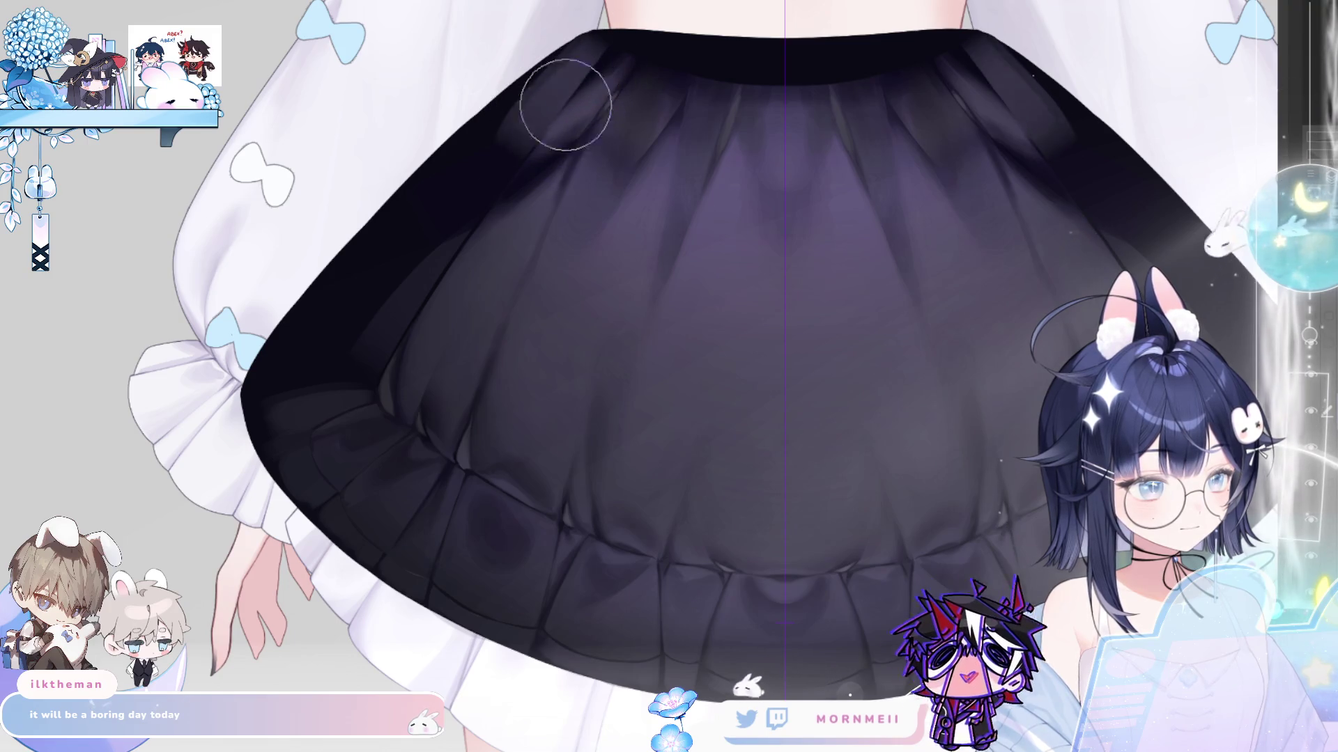
key(bracketleft)
key(bracketleft)
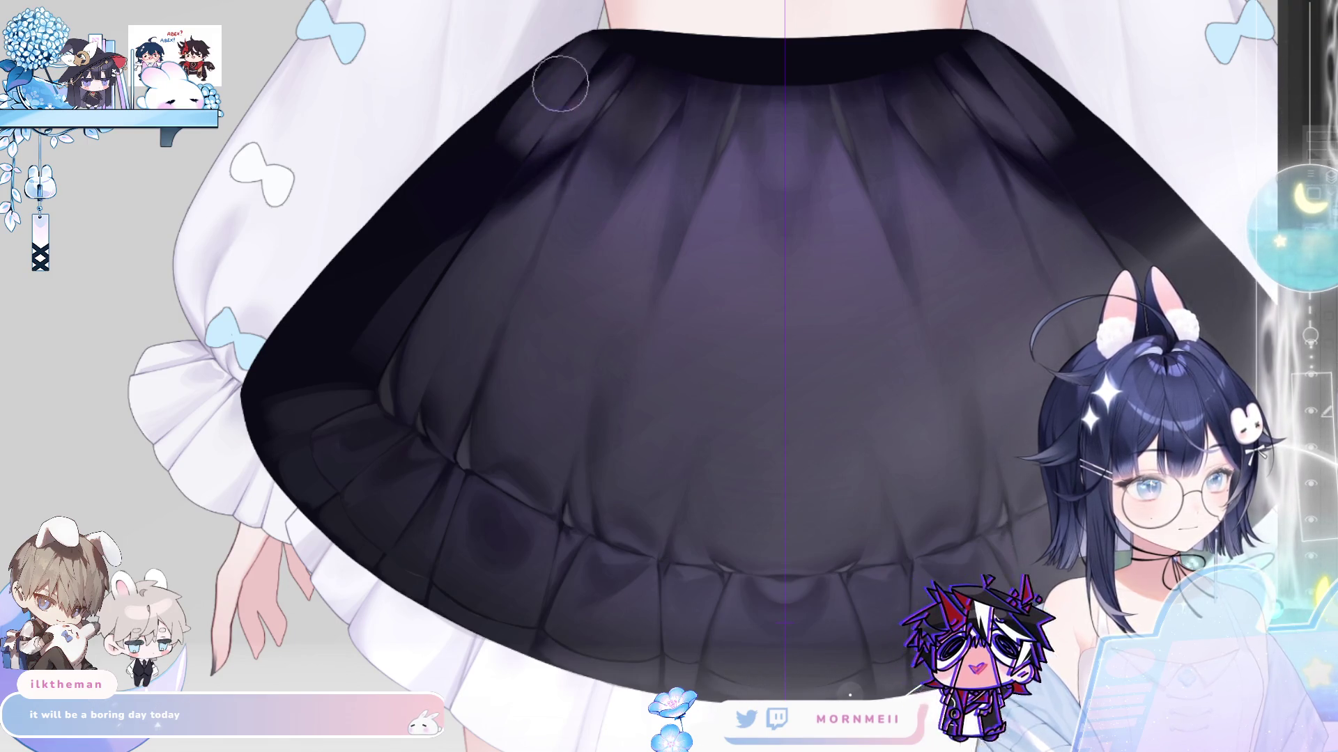
key(bracketleft)
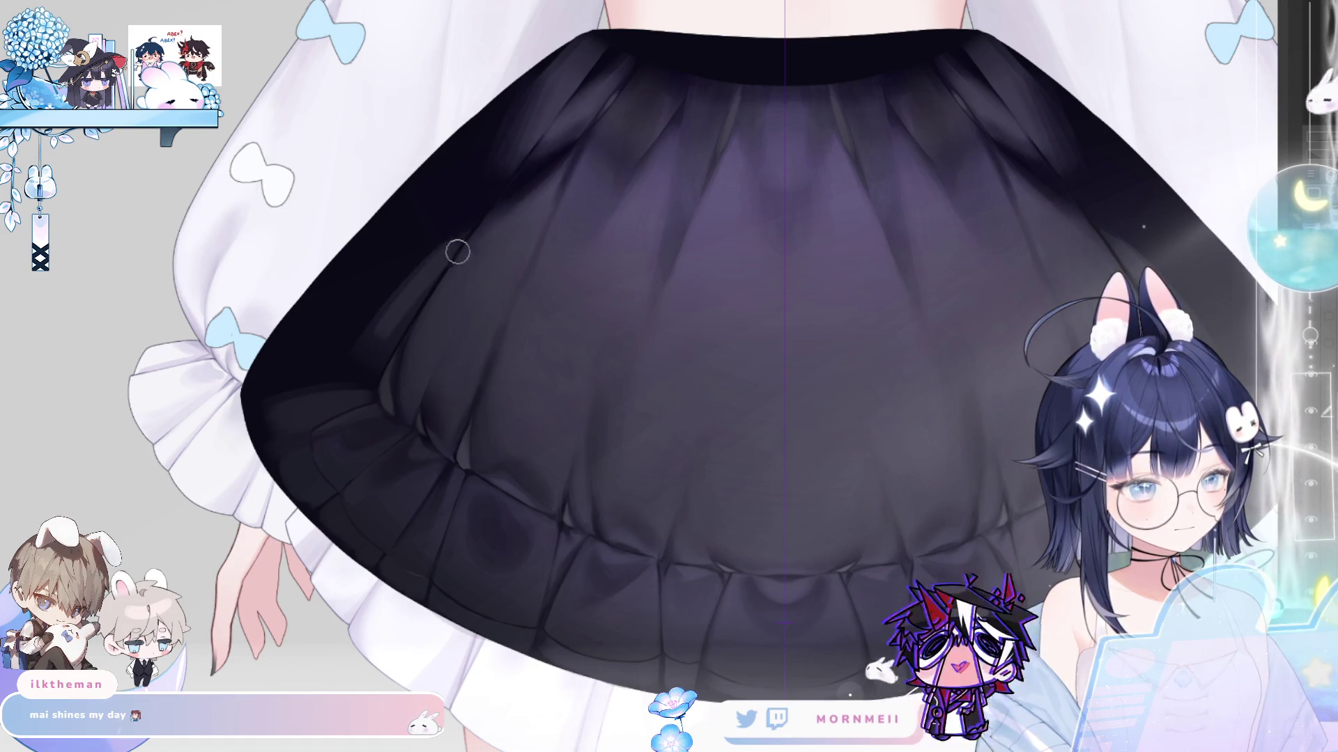
key(bracketright)
key(bracketright)
key(bracketright)
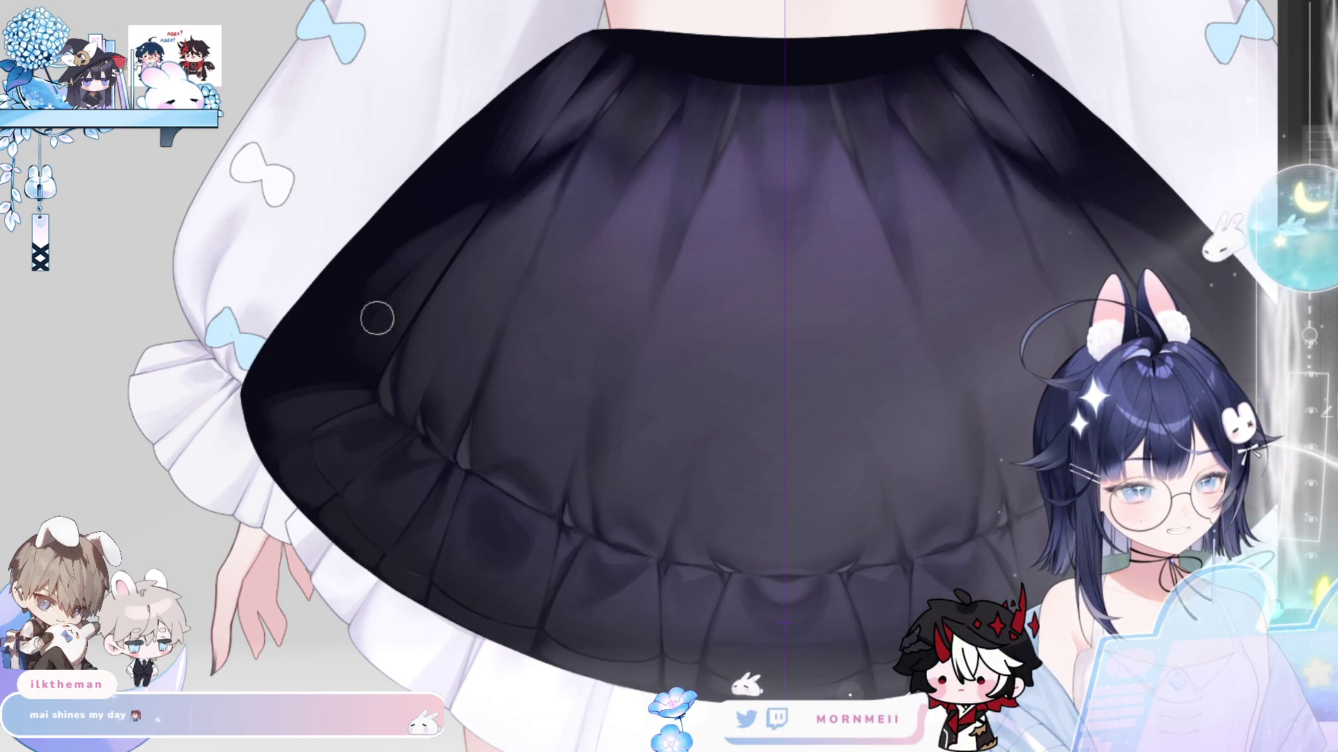
key(ctrl+minus)
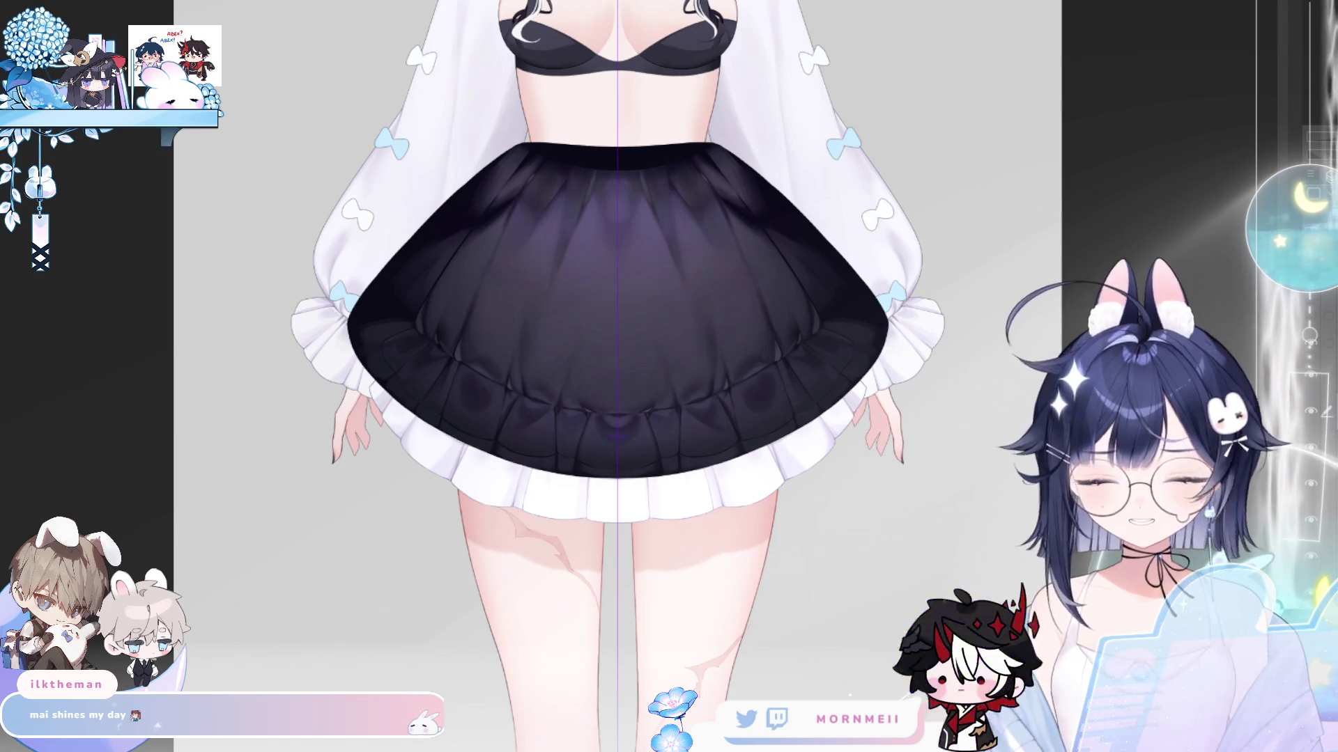
click(464, 226)
click(465, 226)
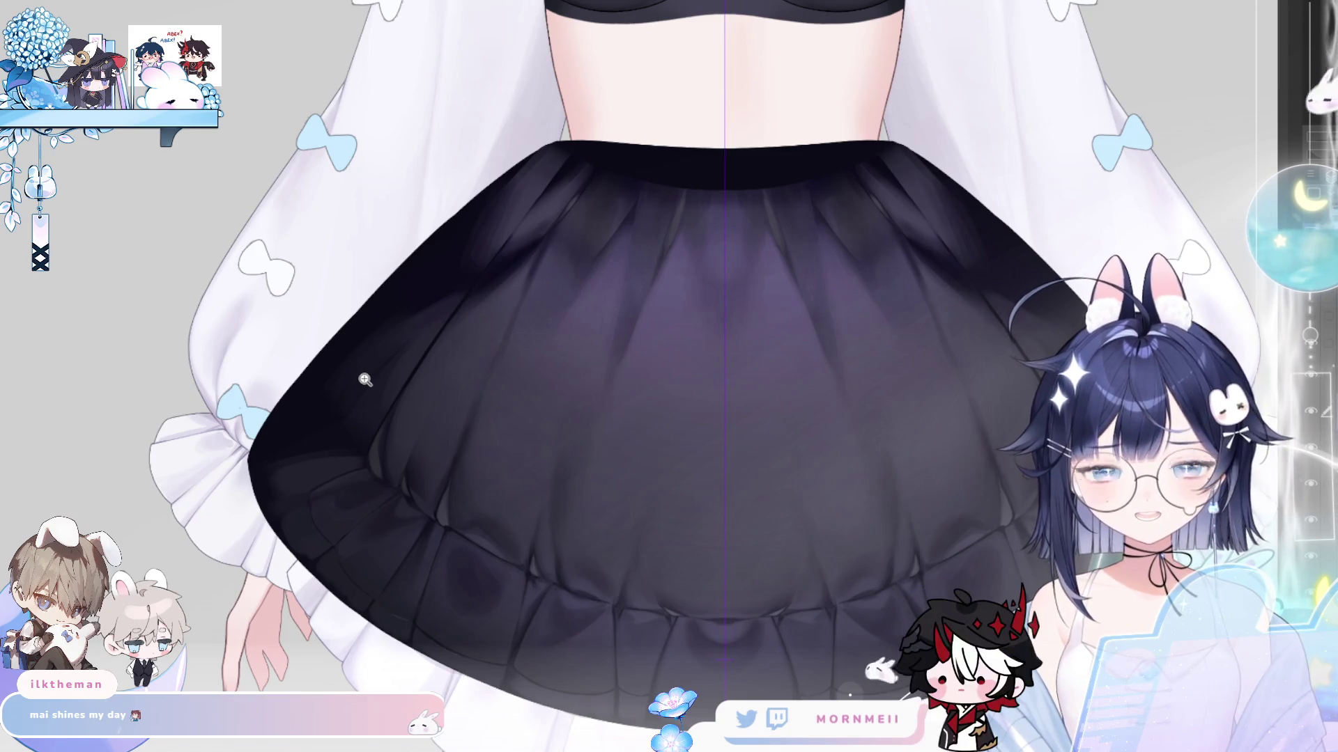
scroll(406, 478, down, 3)
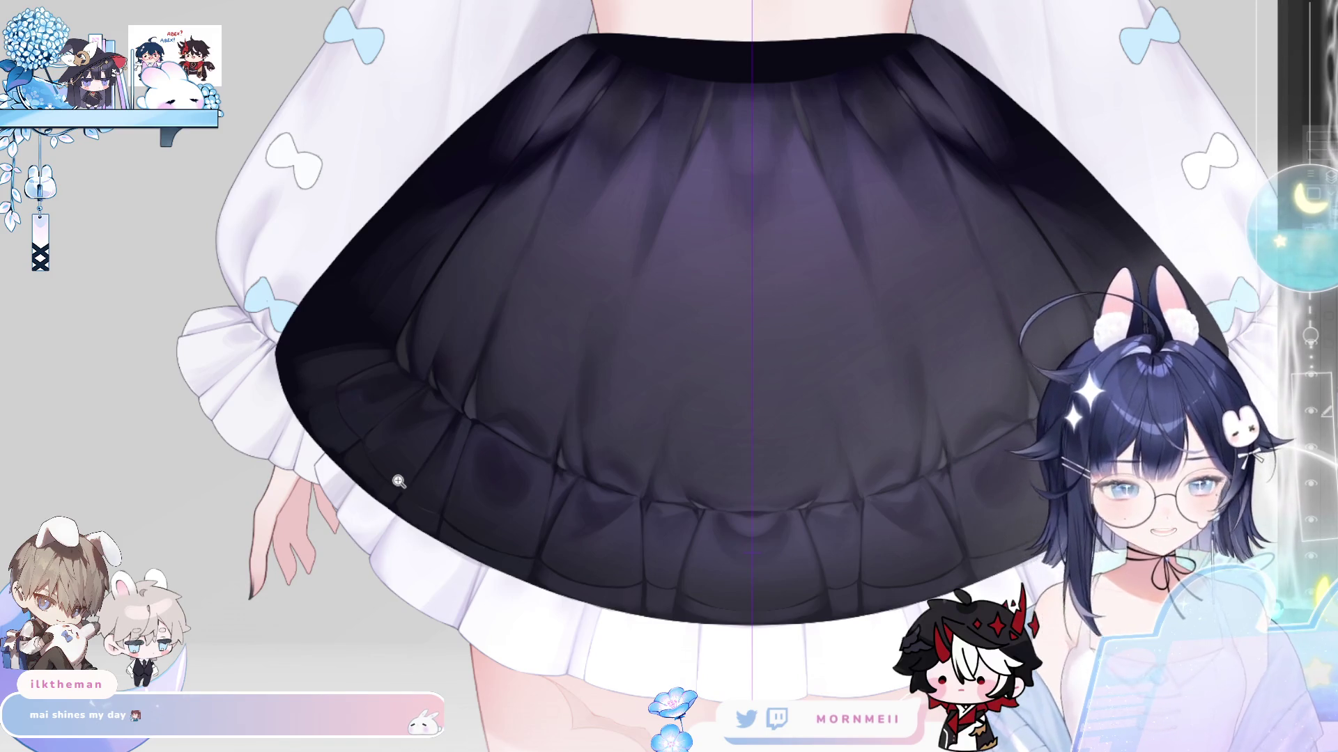
click(442, 222)
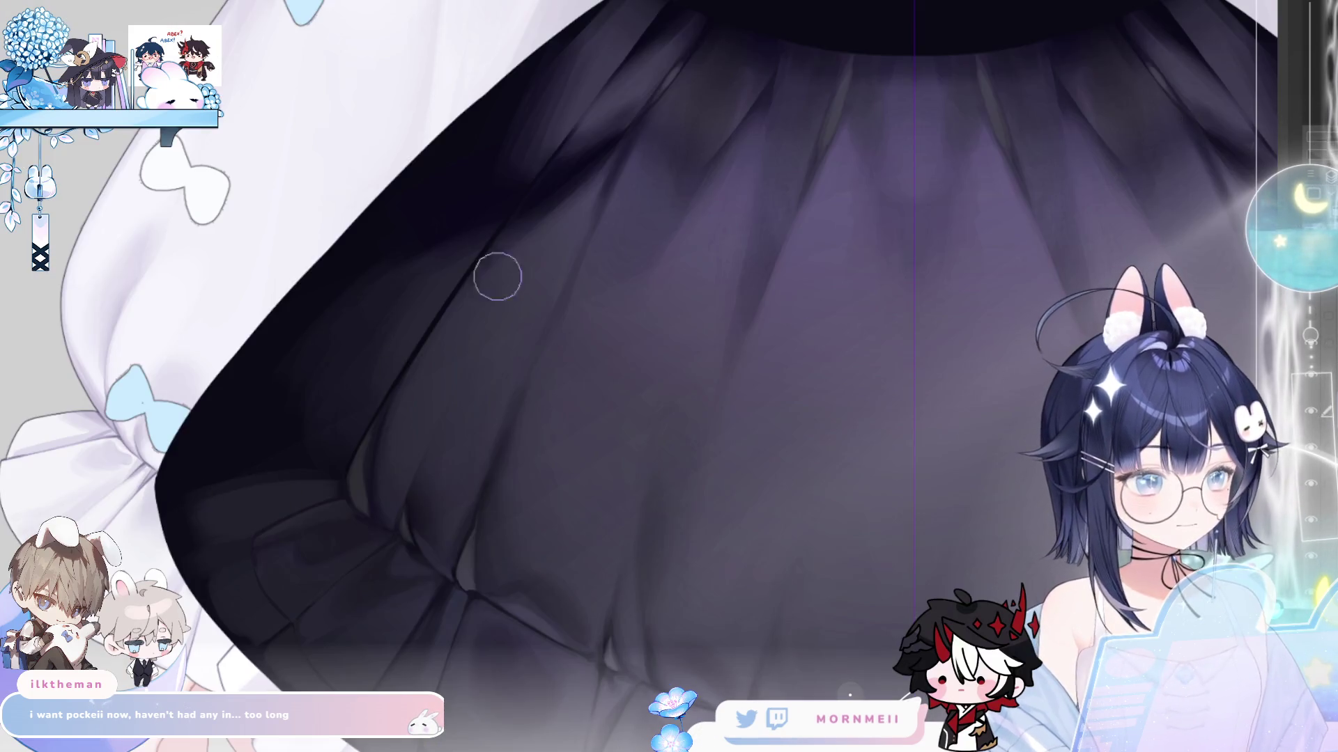
scroll(496, 274, down, 5)
scroll(312, 530, up, 1)
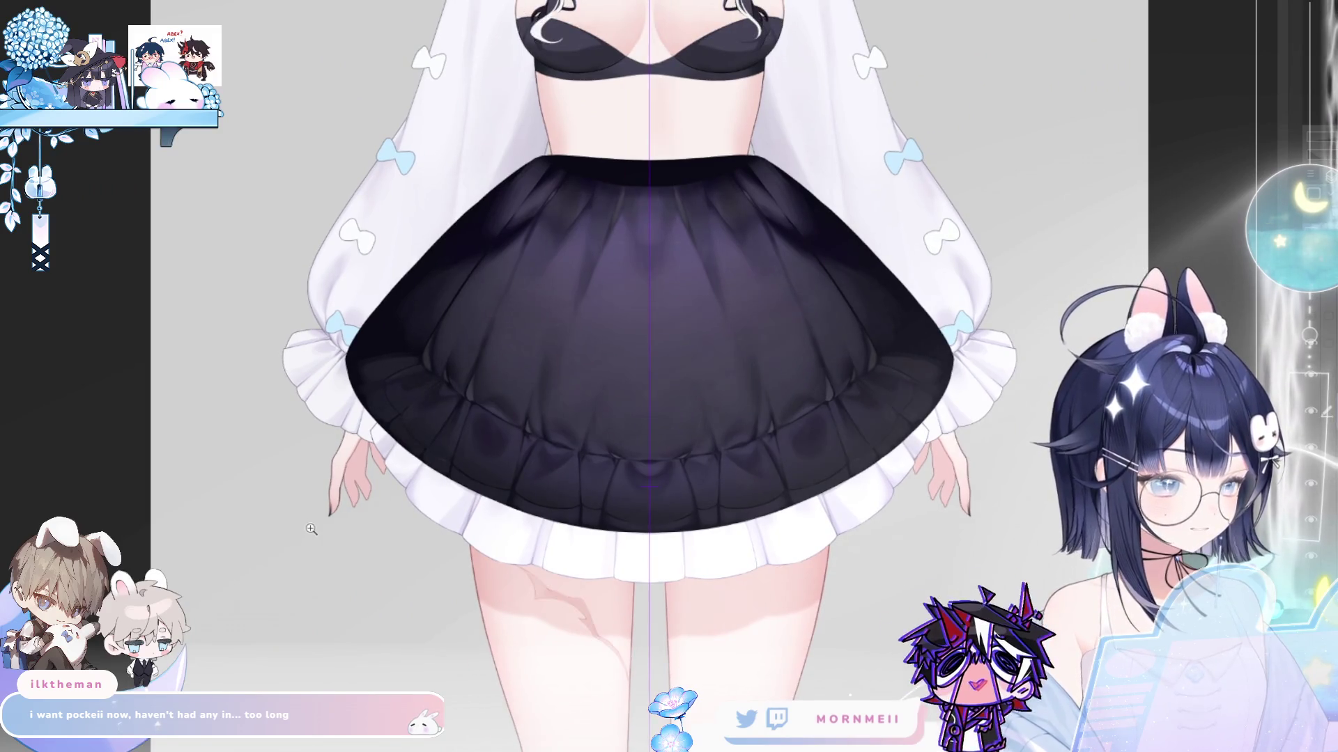
scroll(692, 536, down, 1)
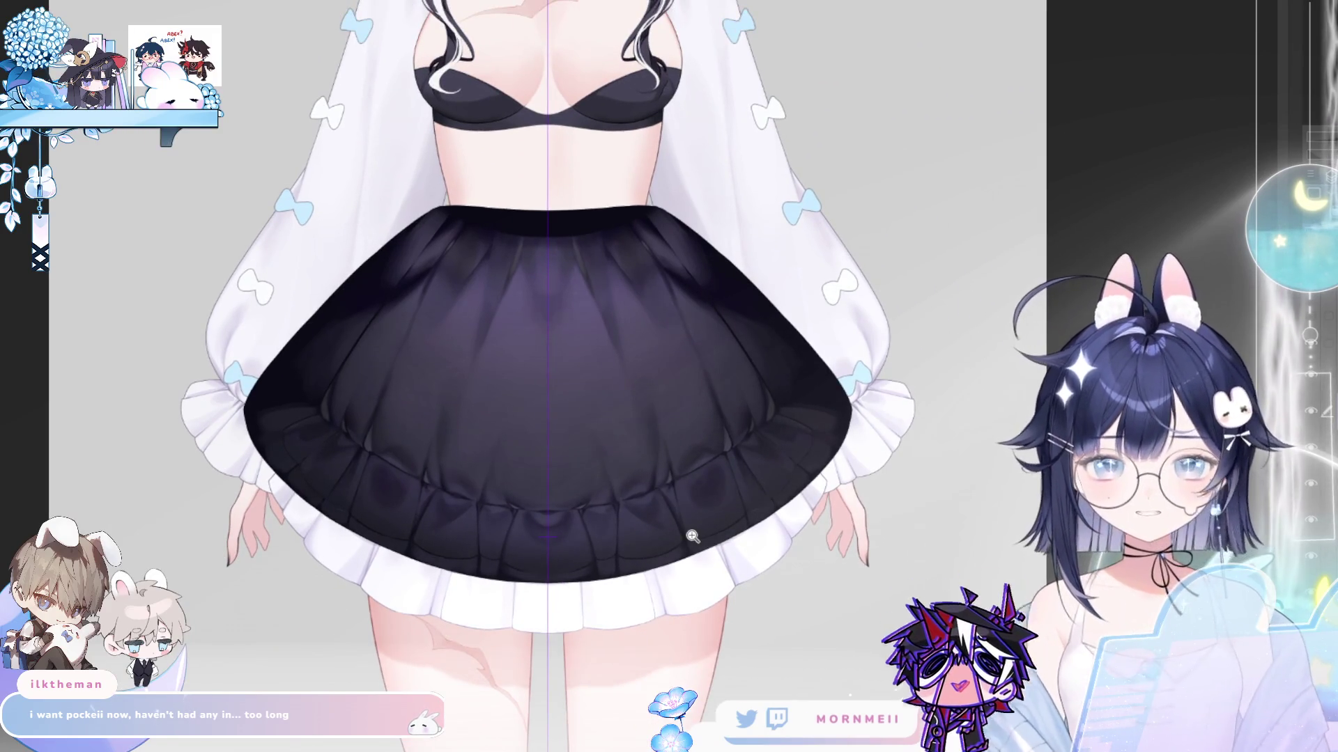
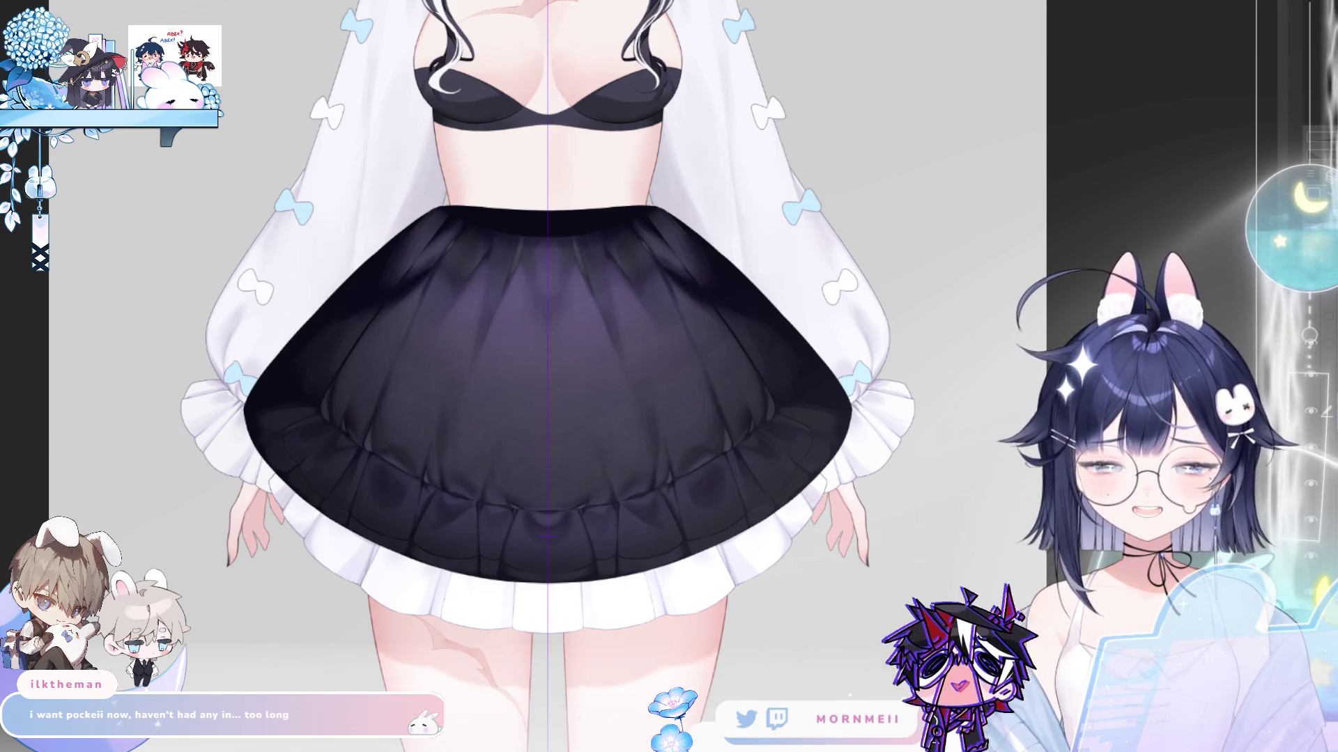
- Zoom into the lower-left skirt hem, toggle the shading layer to compare, and size the brush to medium
click(355, 325)
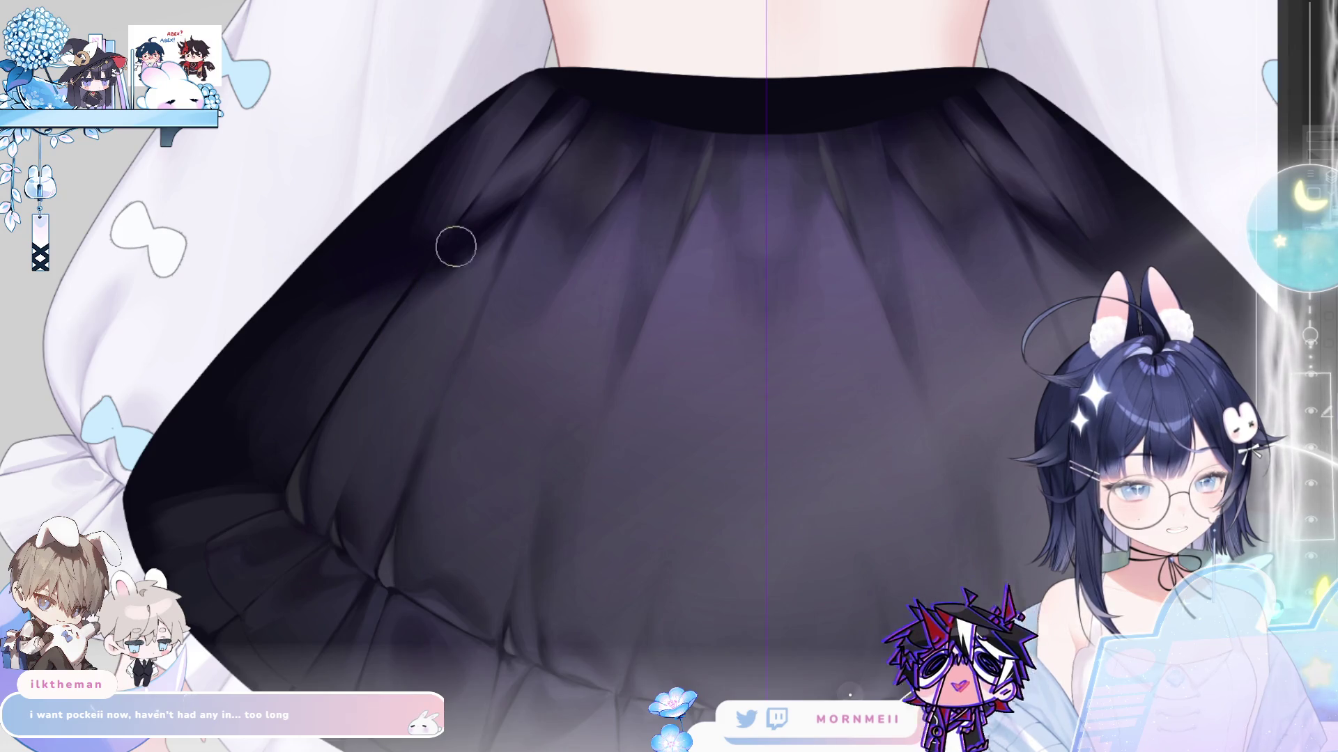
scroll(360, 324, down, 3)
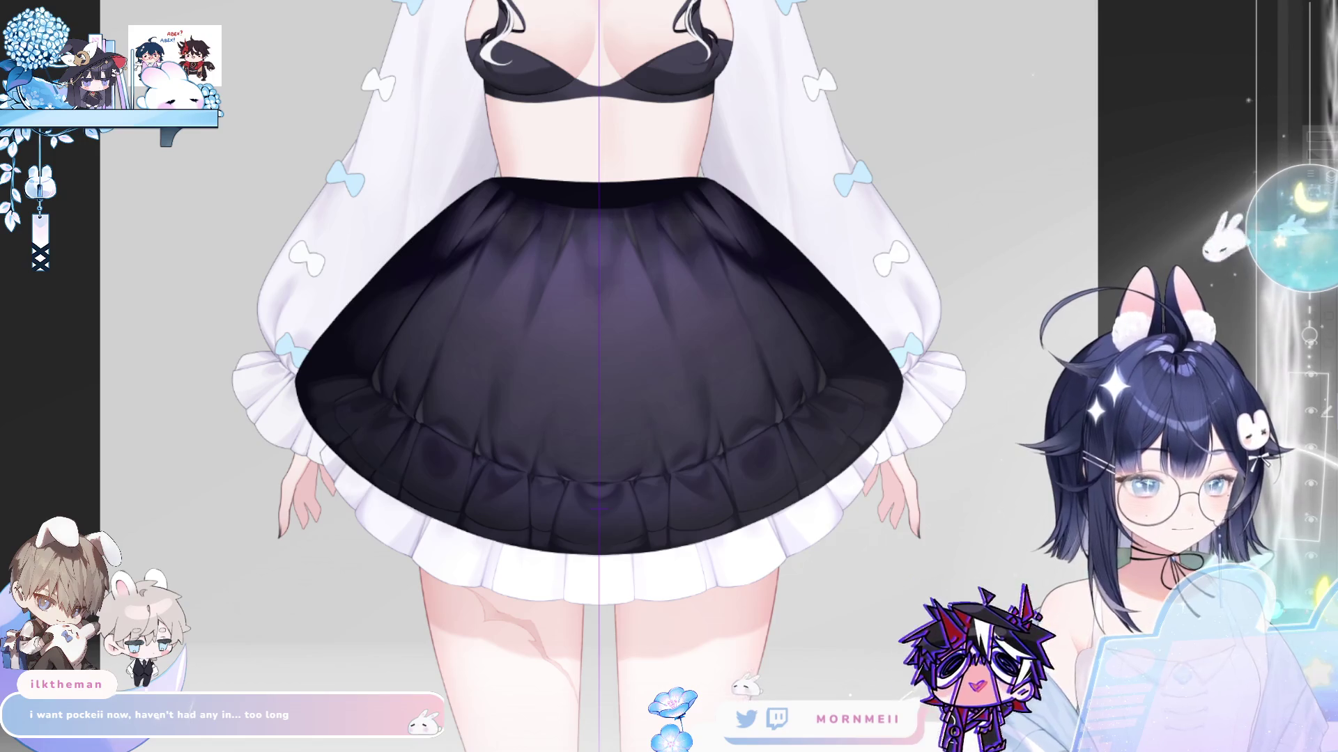
click(1319, 416)
click(1319, 415)
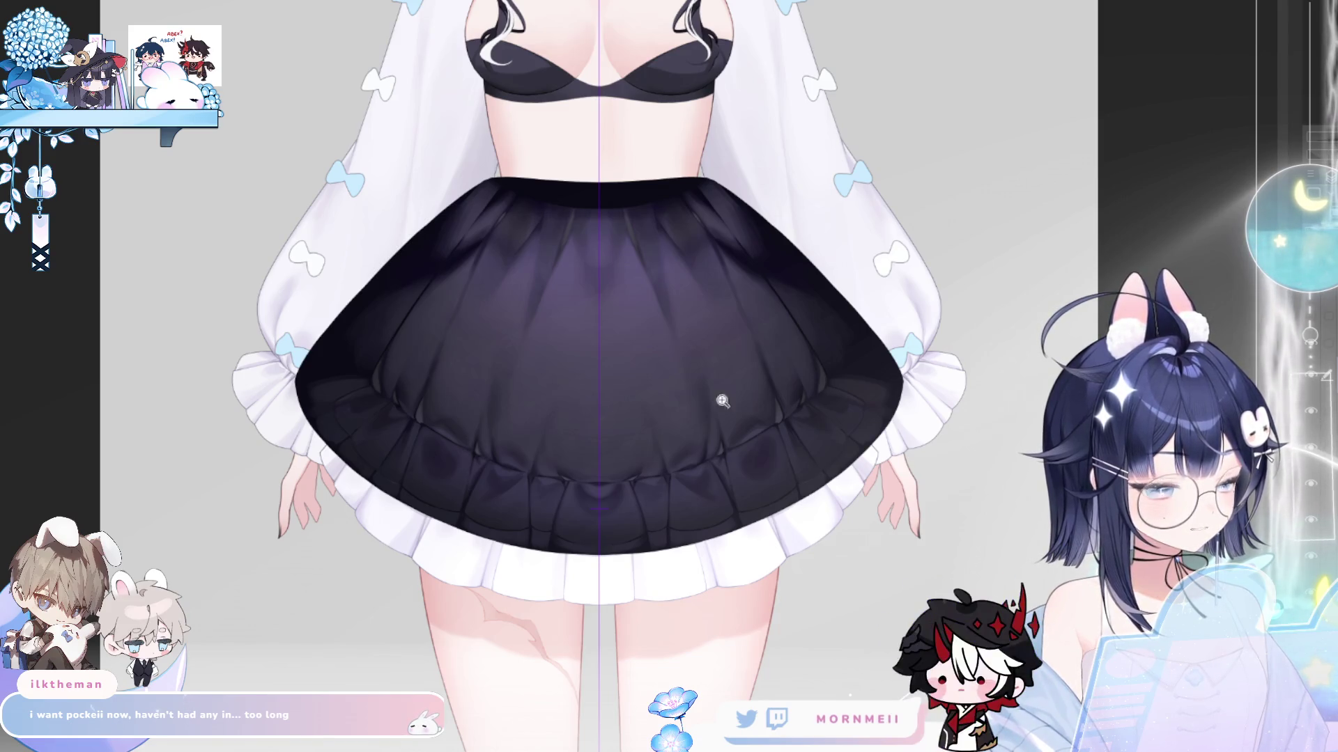
key(ctrl+plus)
key(ctrl+plus)
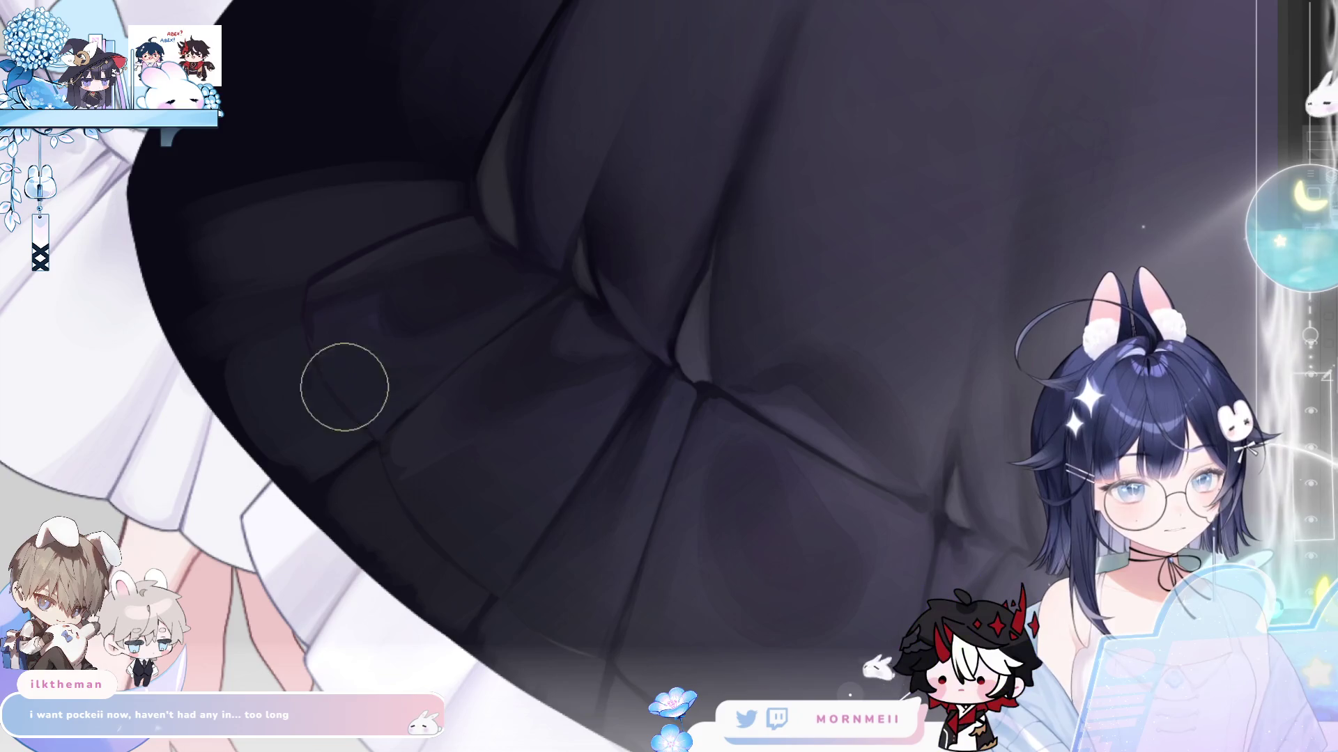
key(bracketleft)
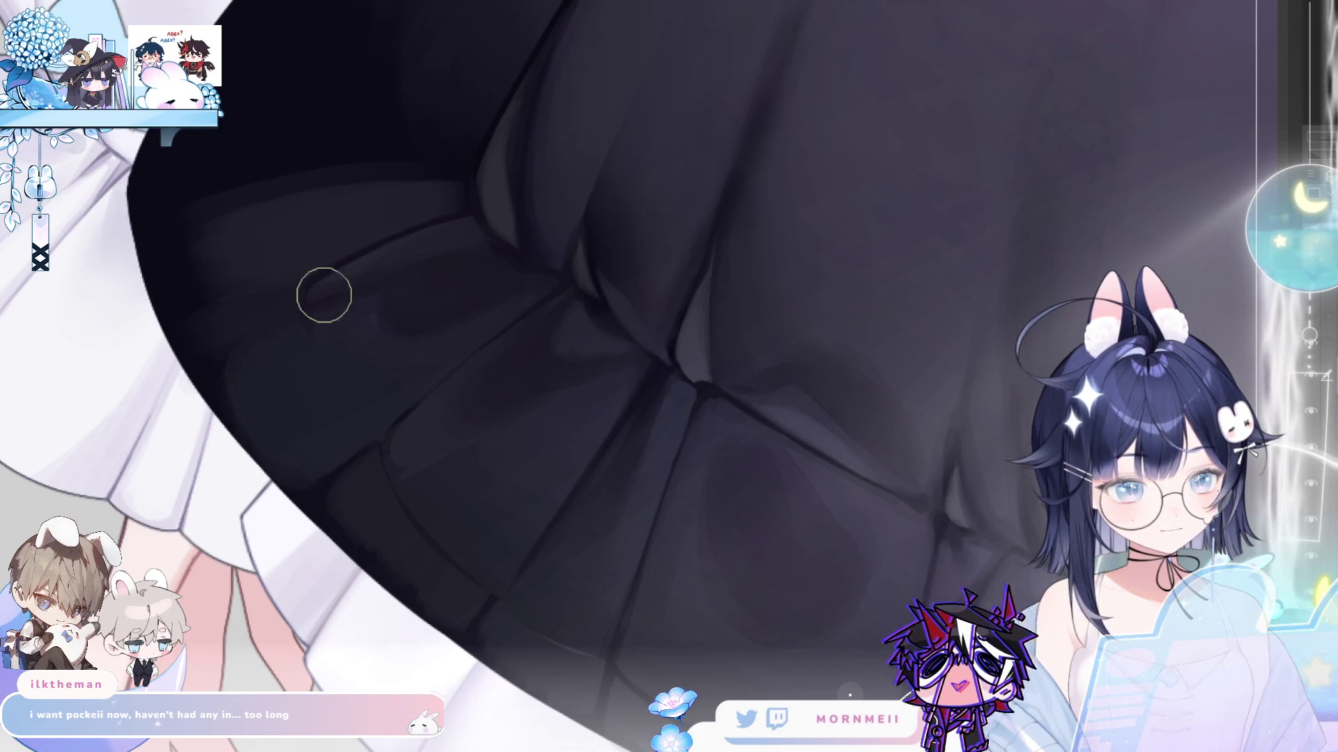
key(bracketleft)
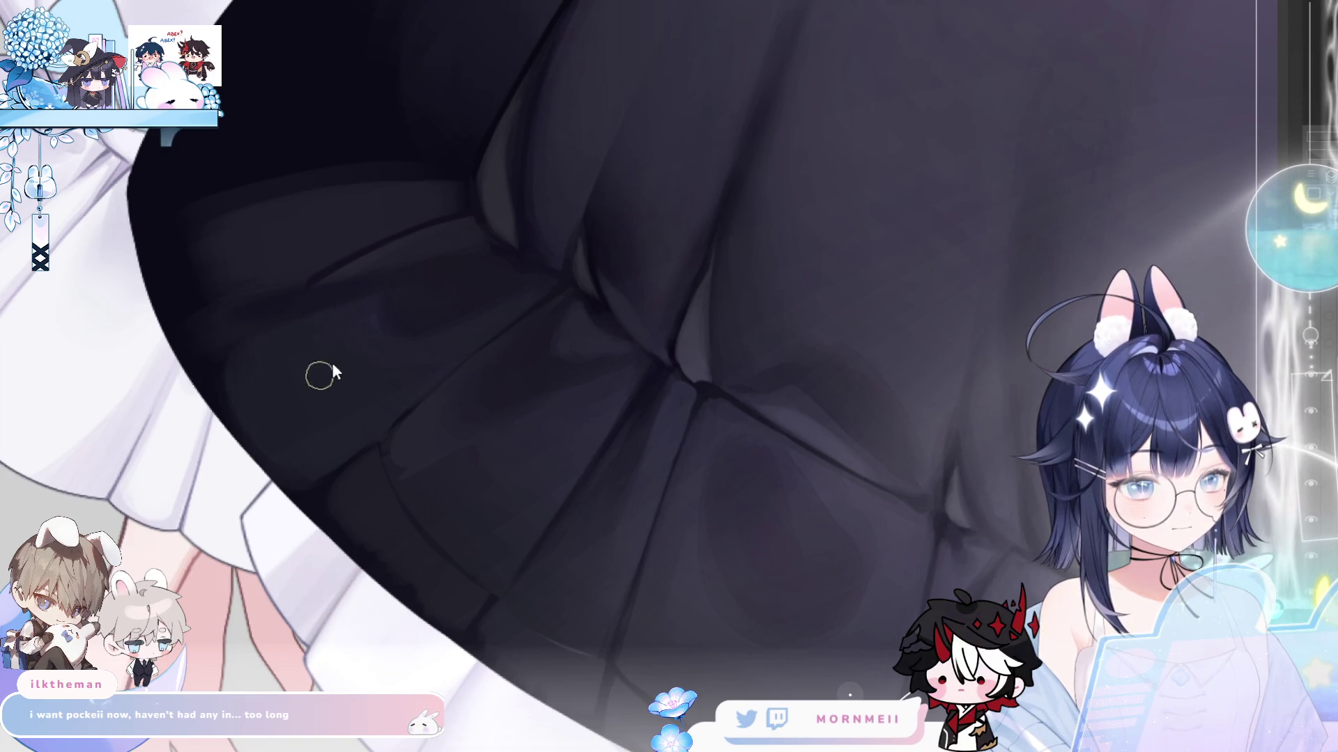
key(bracketright)
key(bracketright)
key(bracketright)
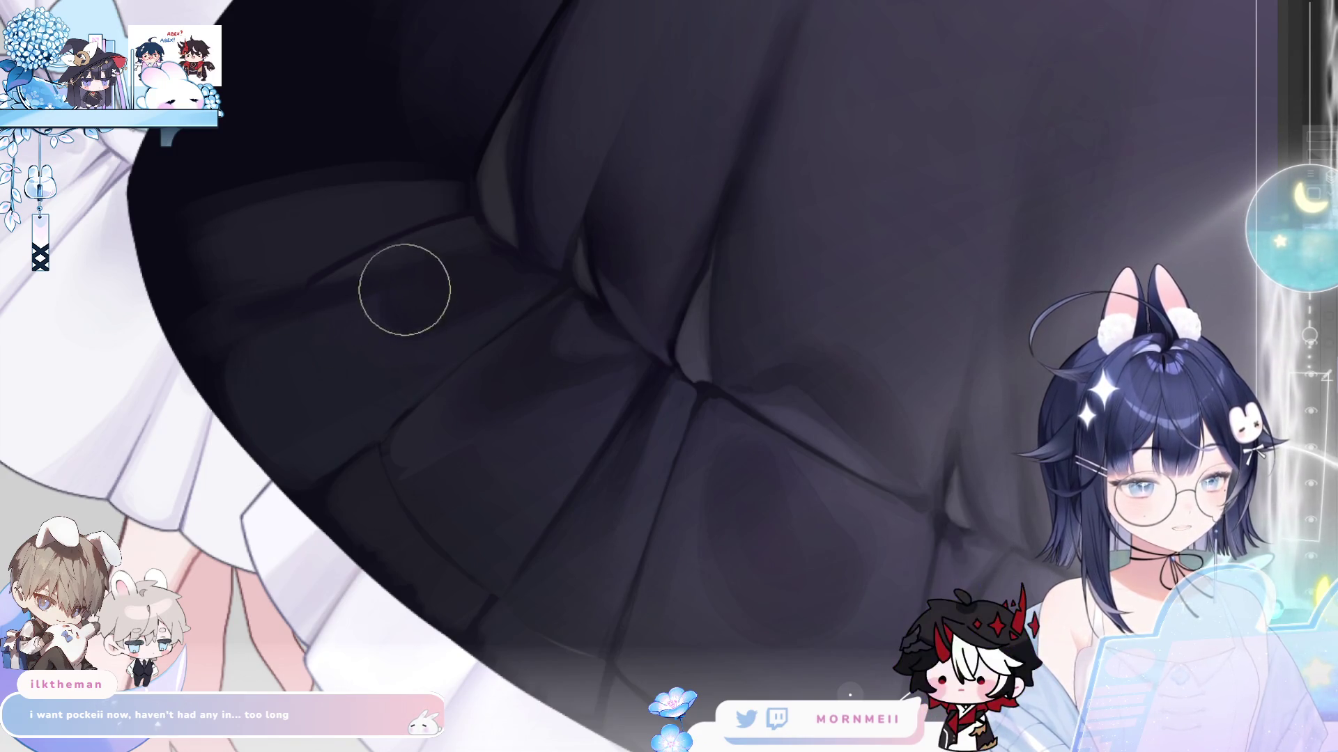
key(bracketleft)
key(bracketleft)
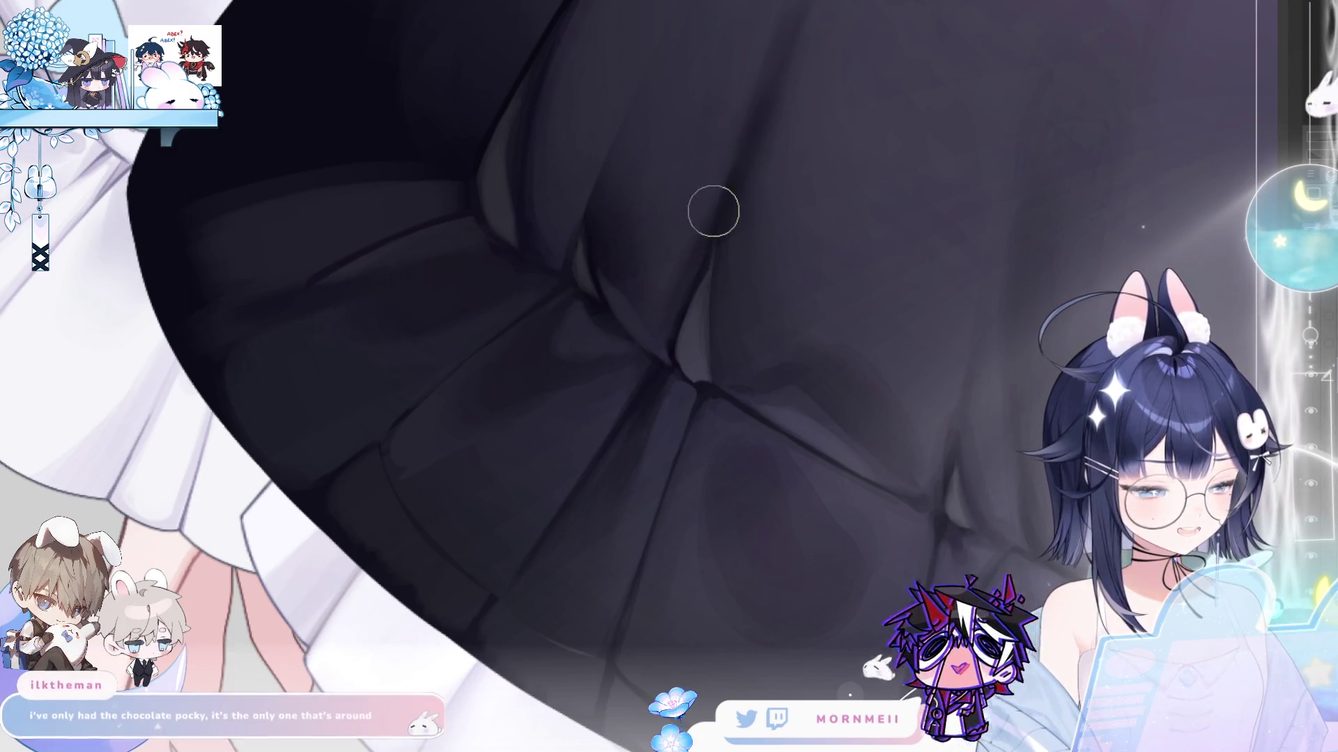
key(space)
drag(337, 417, 410, 459)
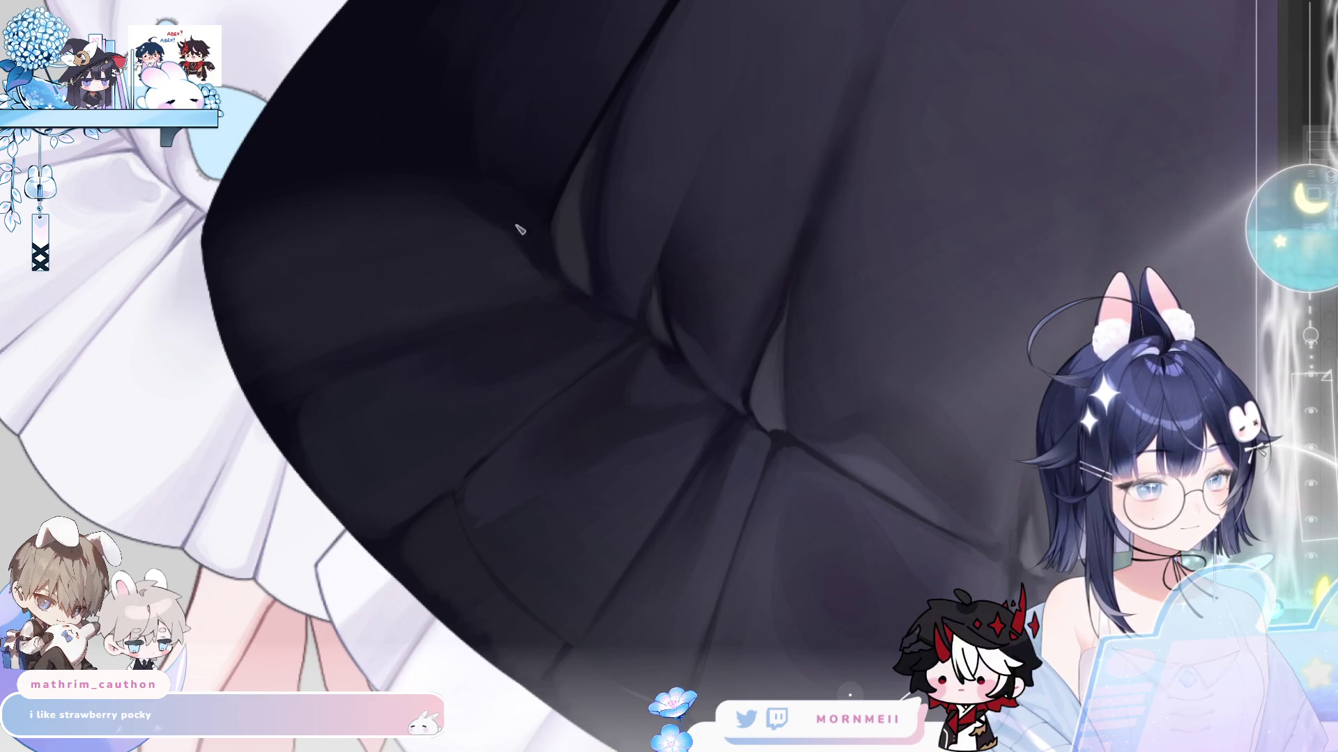
- Mirror-check the hem shading, then recentre near the skirt hem with a larger brush
key(h)
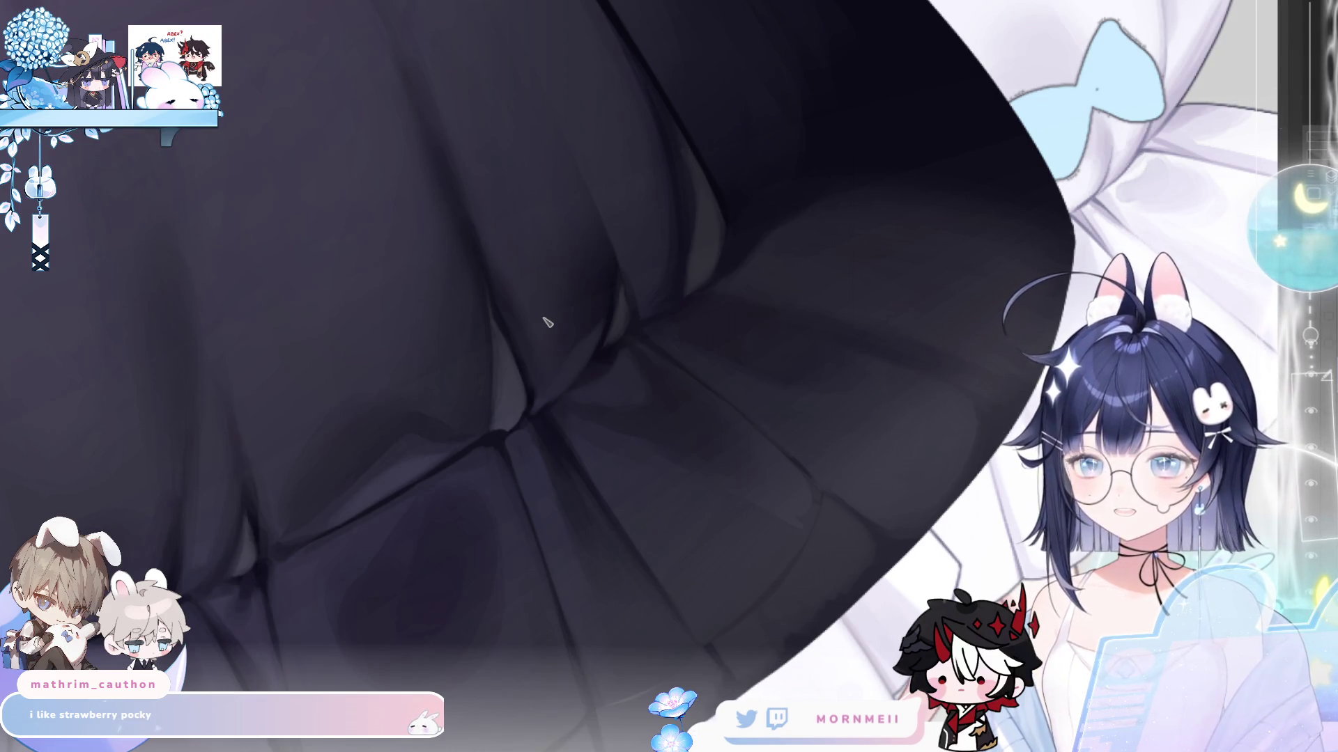
key(h)
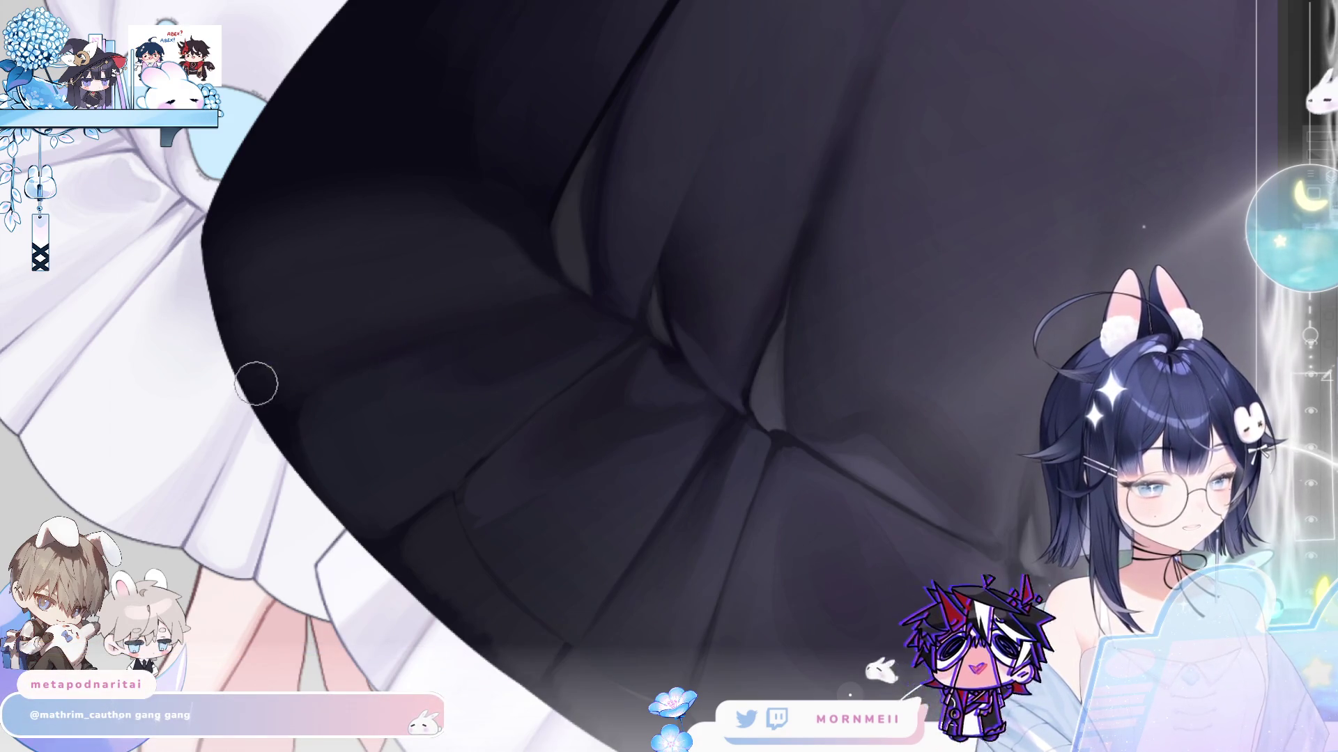
key(h)
key(h)
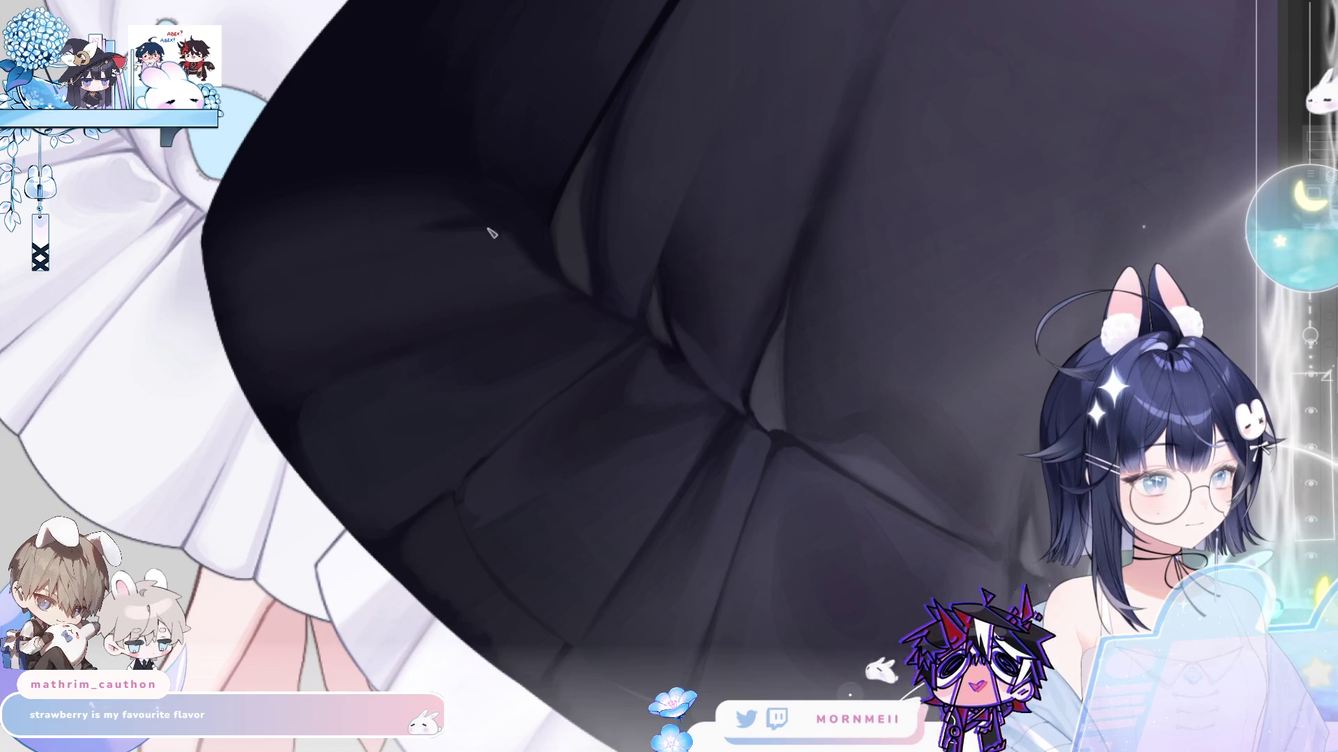
scroll(508, 234, down, 3)
scroll(77, 428, up, 2)
drag(77, 428, 762, 277)
scroll(403, 367, down, 1)
scroll(576, 253, up, 4)
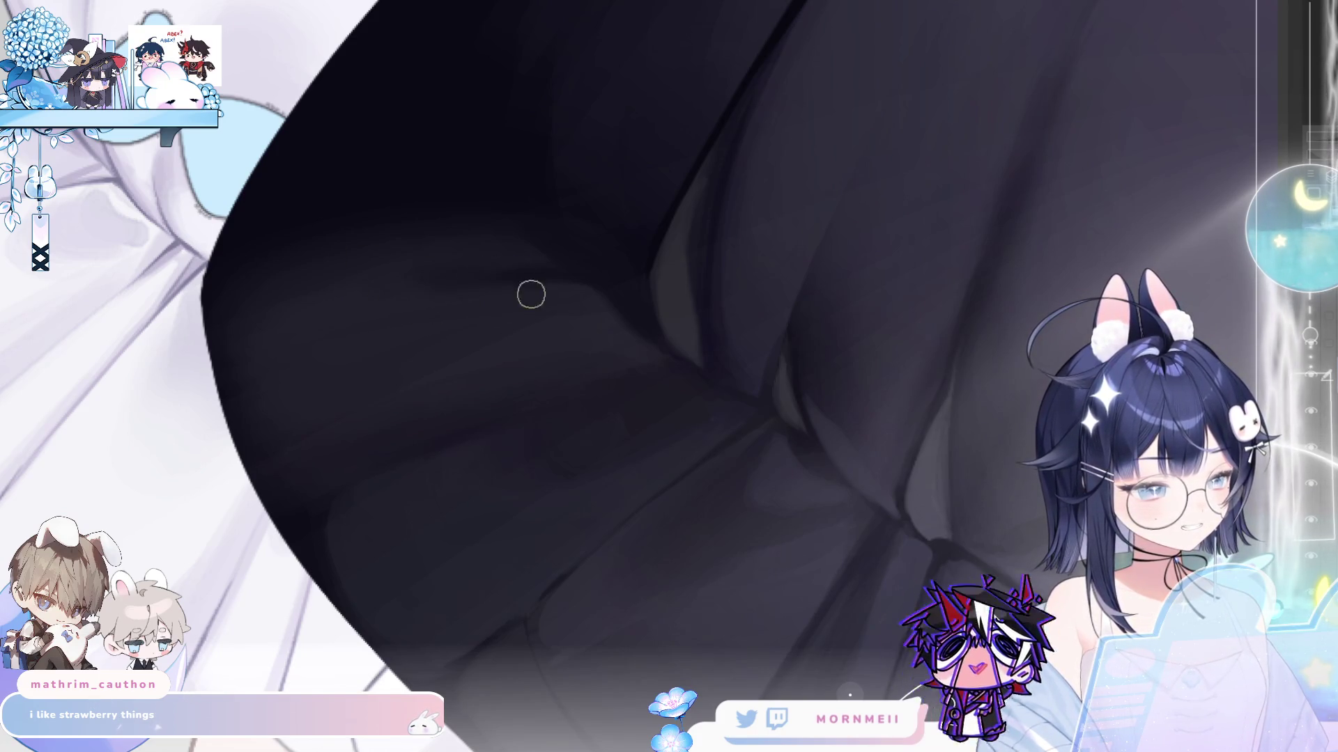
key(bracketright)
key(ctrl+0)
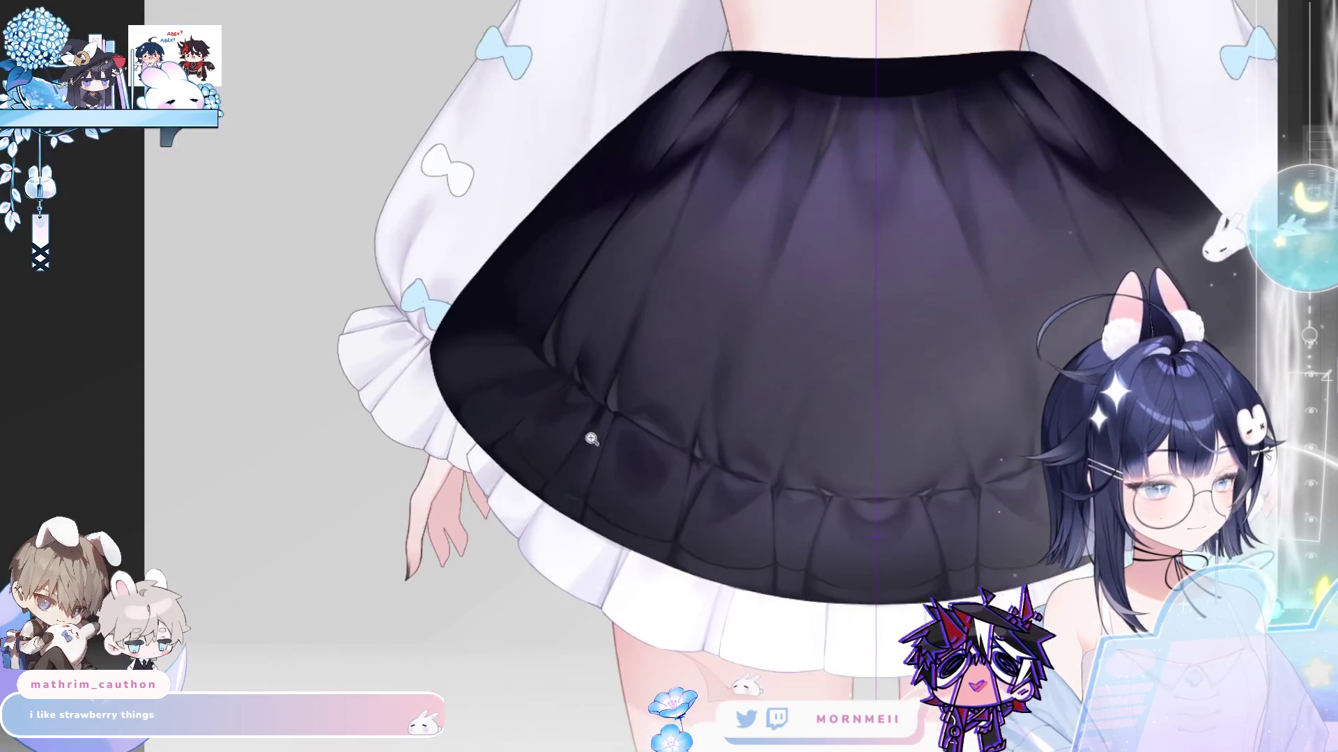
click(499, 401)
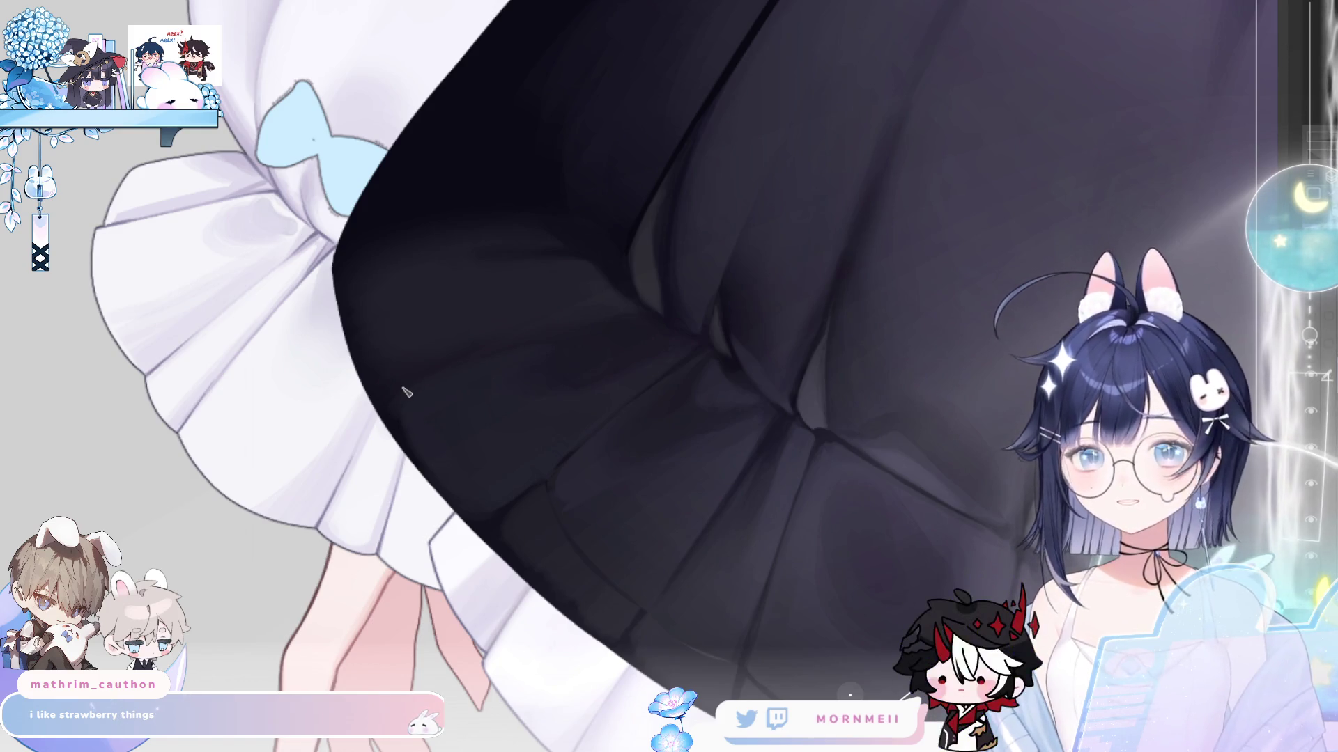
- Compare the skirt shading in mirrored views and sample a skirt colour with a larger brush
key(h)
key(h)
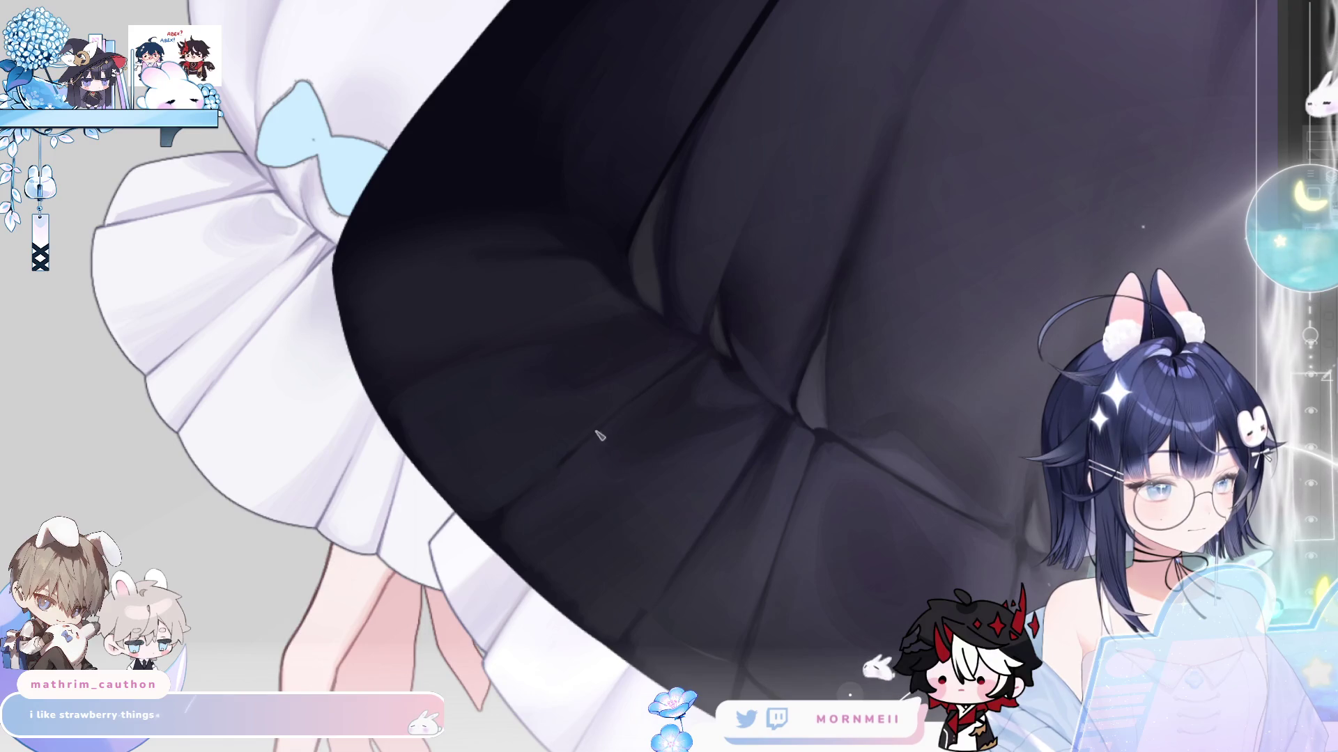
key(m)
key(m)
mouse_move(903, 309)
mouse_down()
mouse_move(533, 350)
mouse_move(382, 387)
mouse_up()
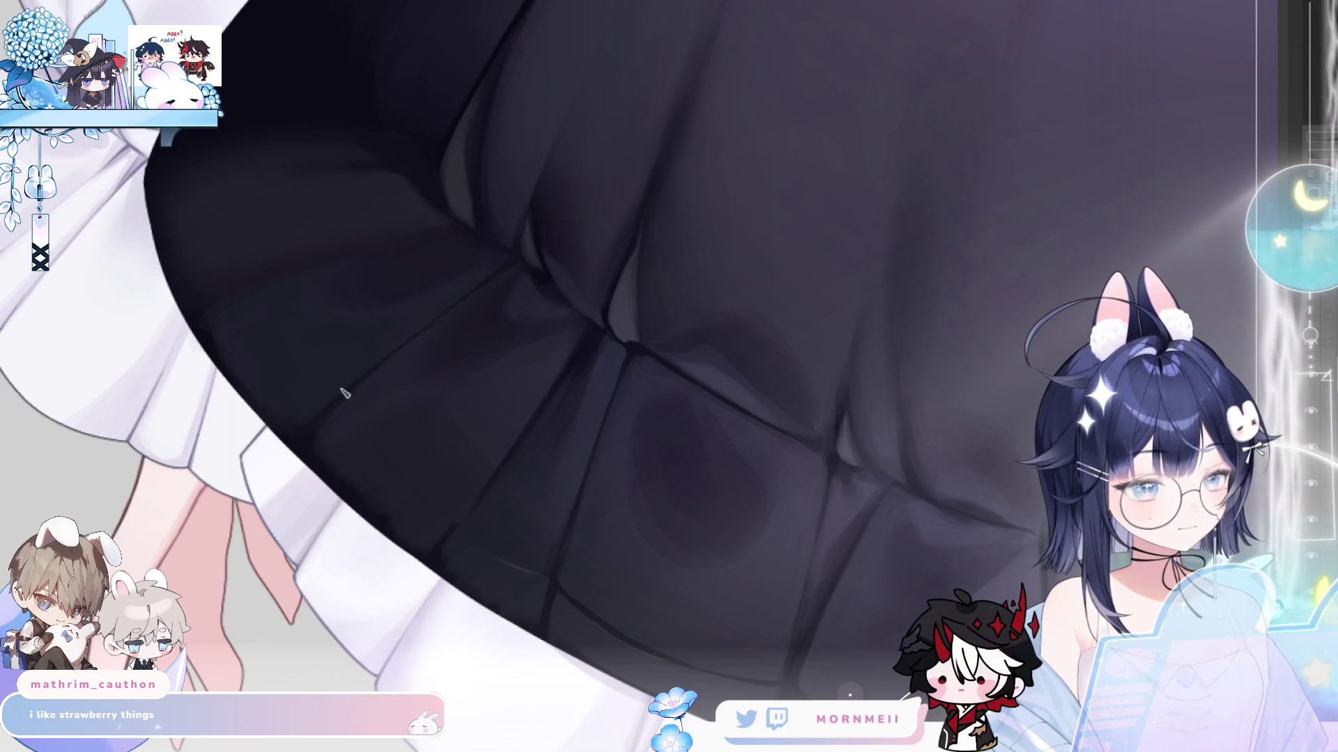
key(h)
key(h)
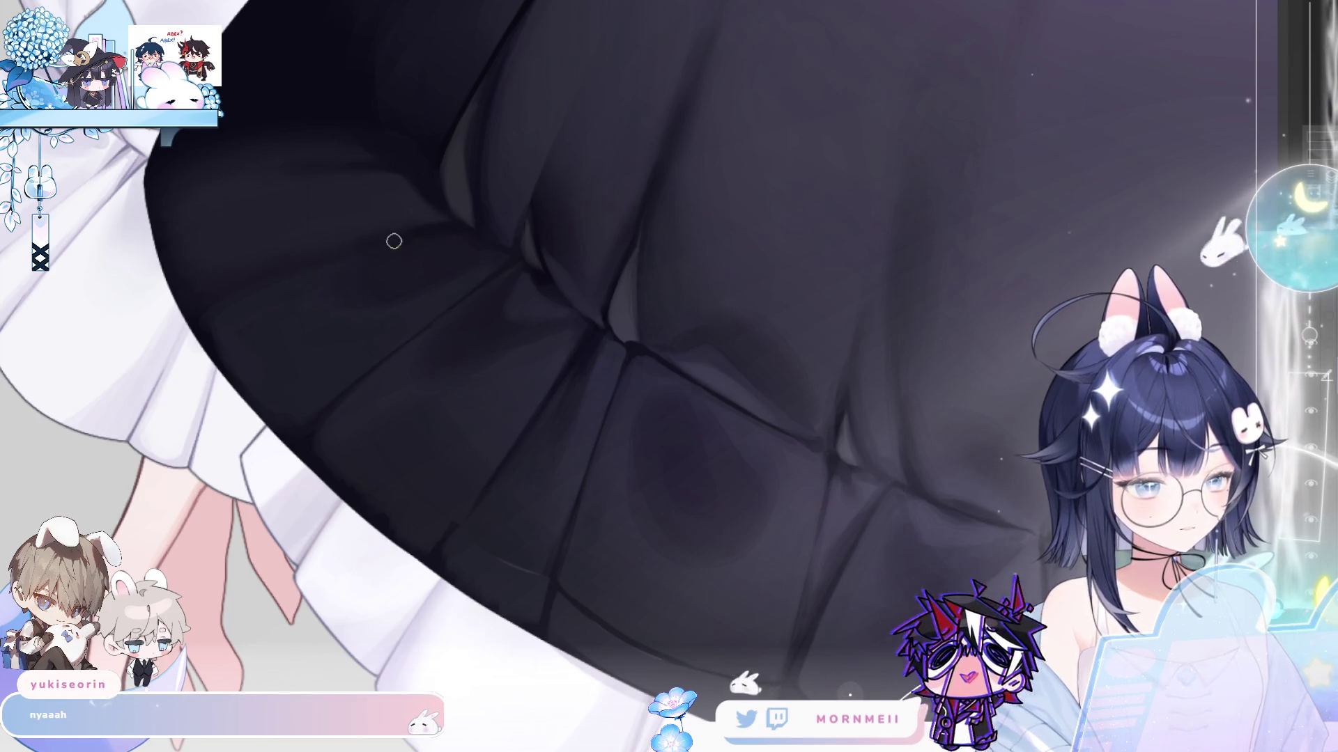
key(h)
key(h)
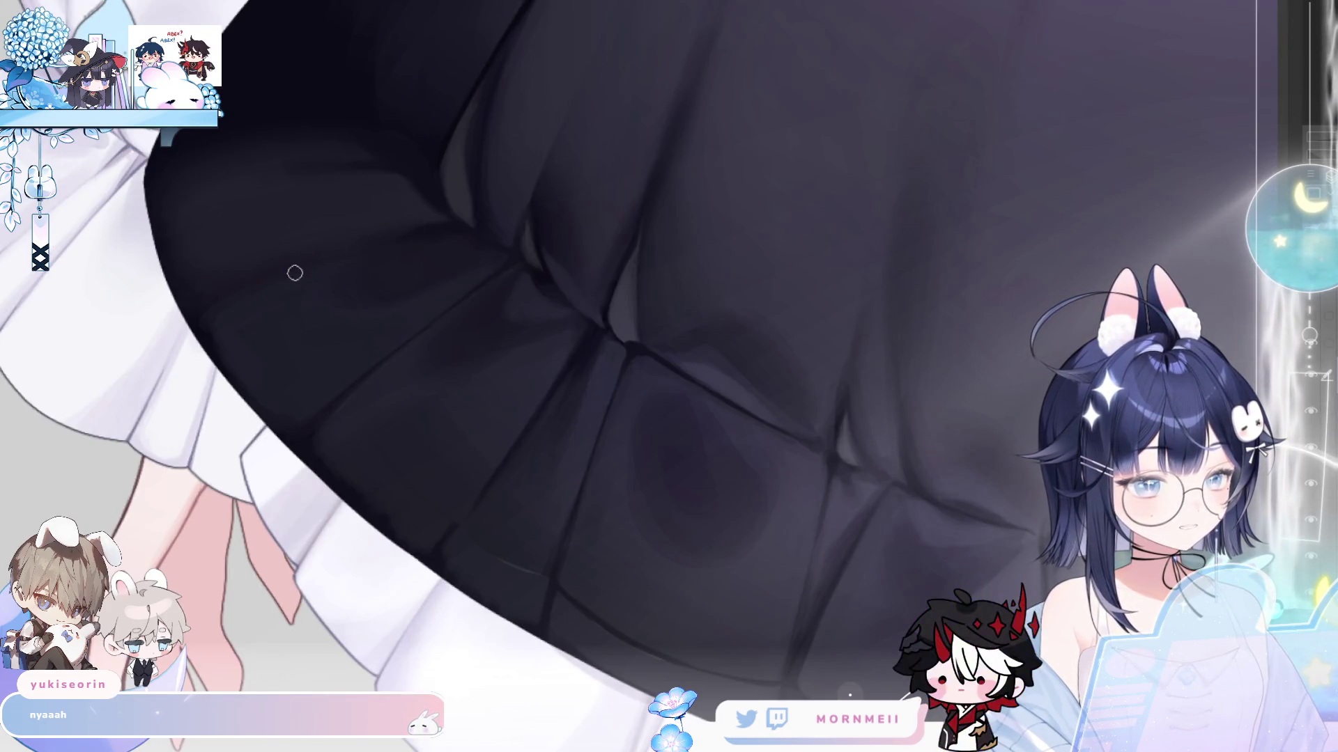
scroll(279, 303, down, 5)
key(h)
key(h)
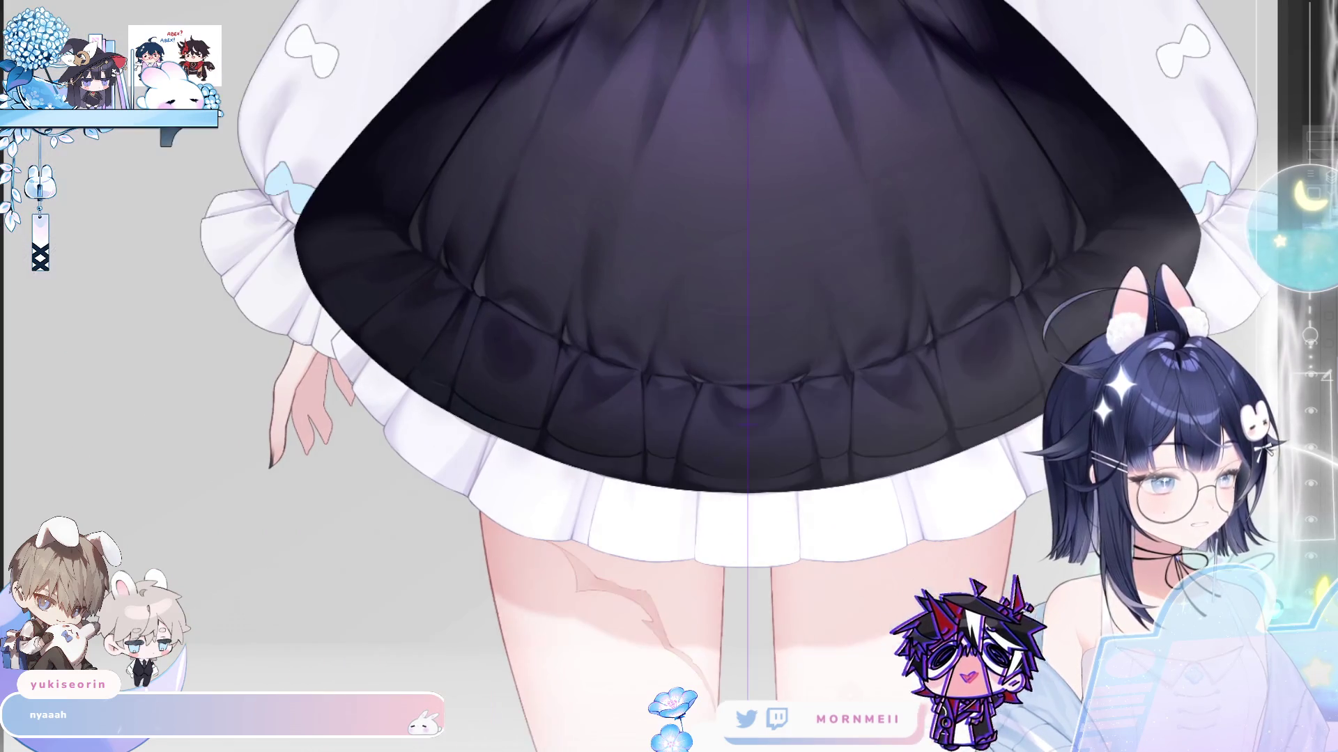
scroll(280, 352, up, 4)
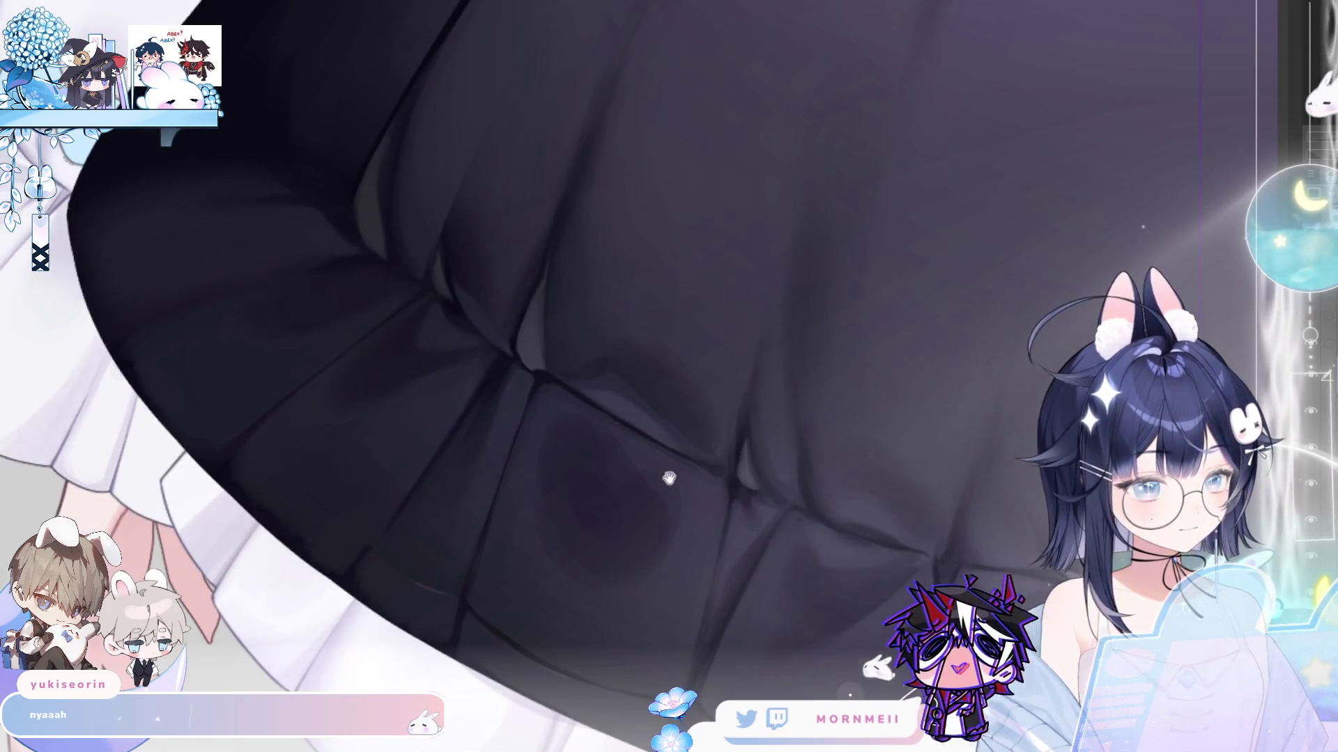
drag(664, 470, 248, 349)
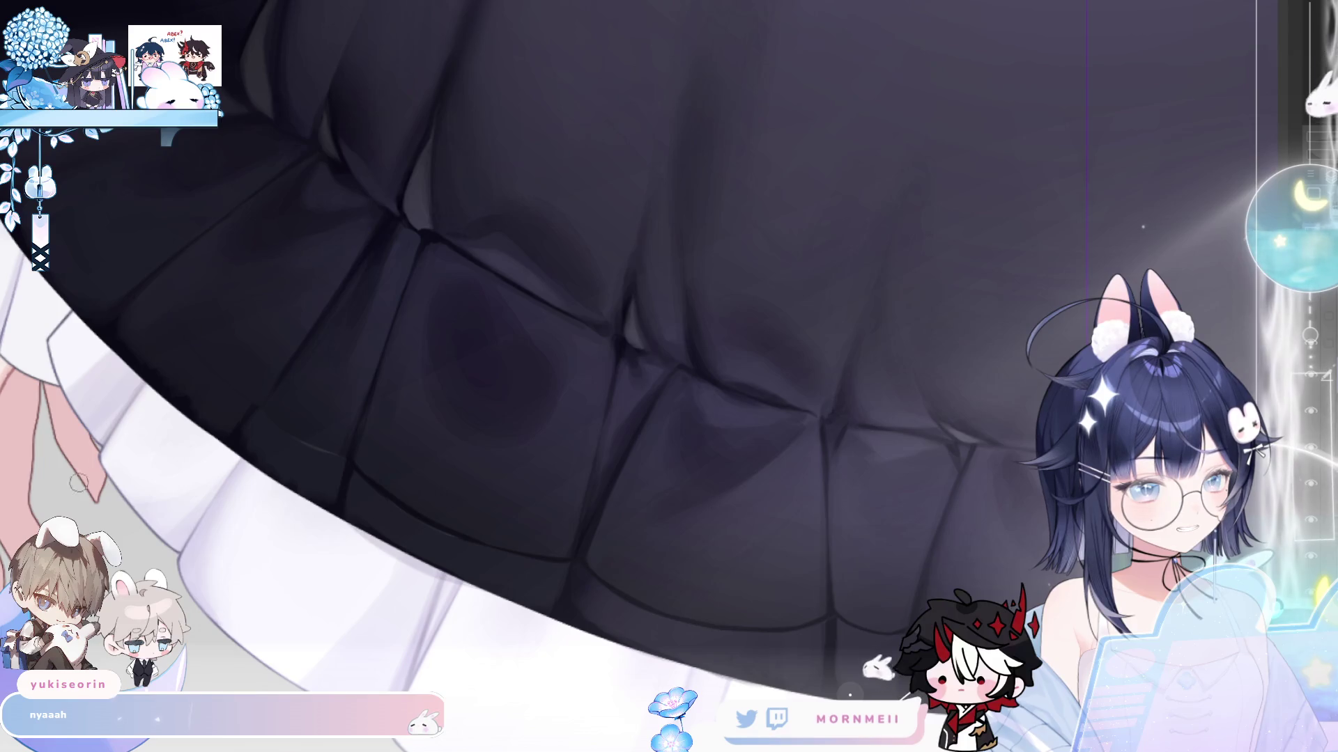
key(bracketright)
key(bracketright)
key(bracketright)
key(alt)
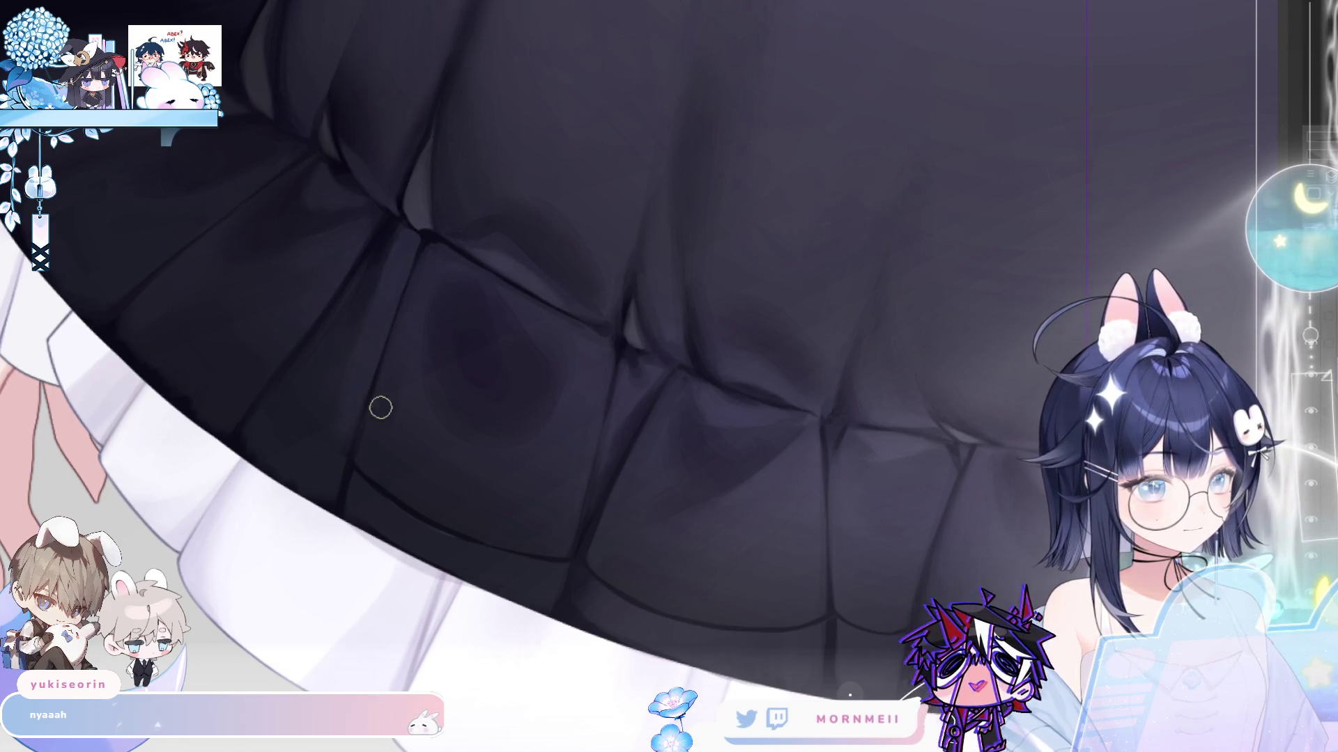
- Zoom in on the right-side skirt folds, enlarge the brush and rotate the canvas for painting
drag(486, 351, 157, 557)
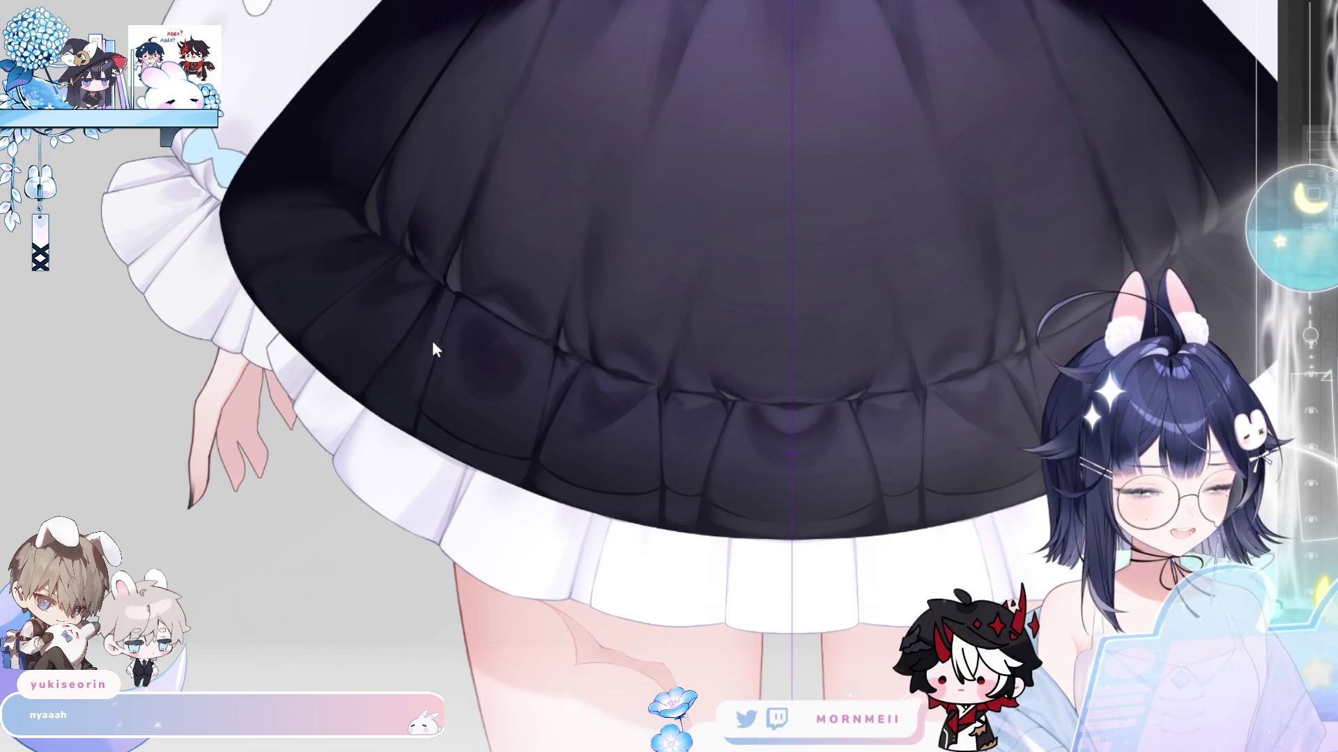
click(418, 306)
click(418, 306)
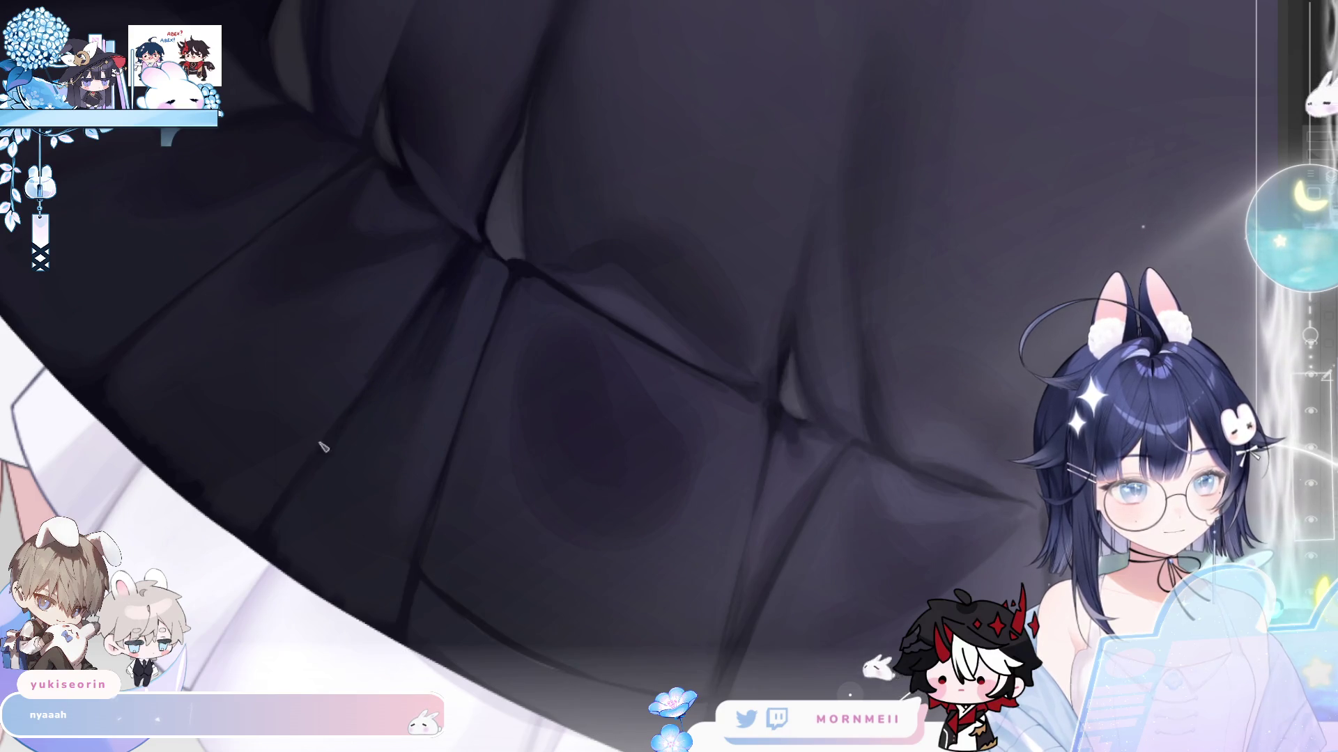
scroll(411, 364, down, 2)
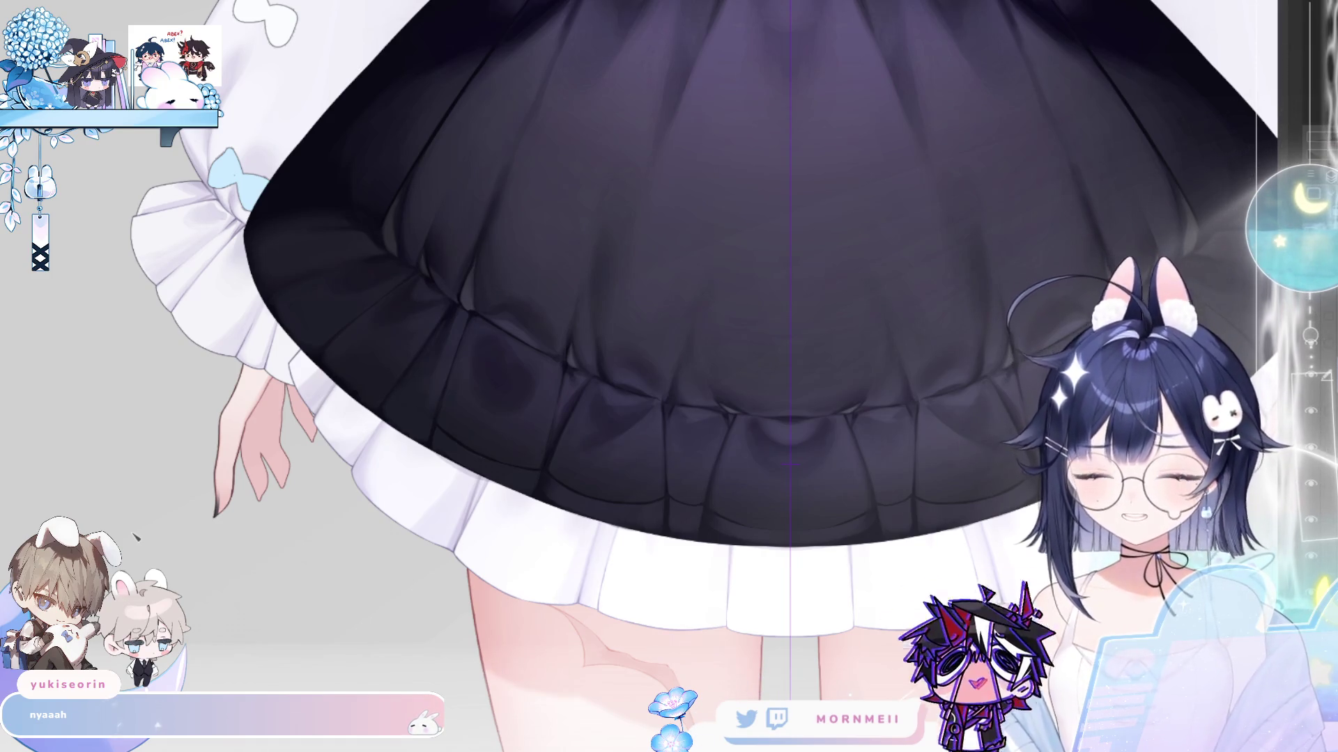
click(498, 293)
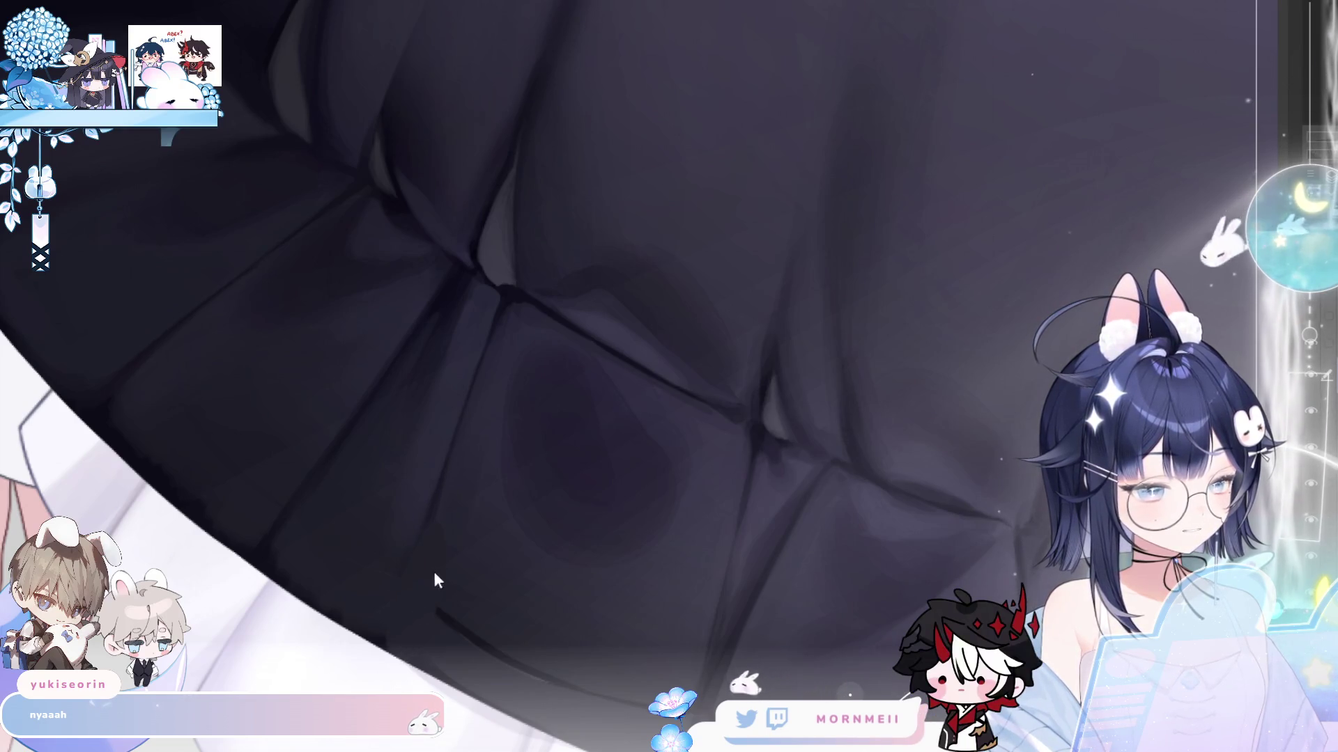
scroll(435, 604, down, 3)
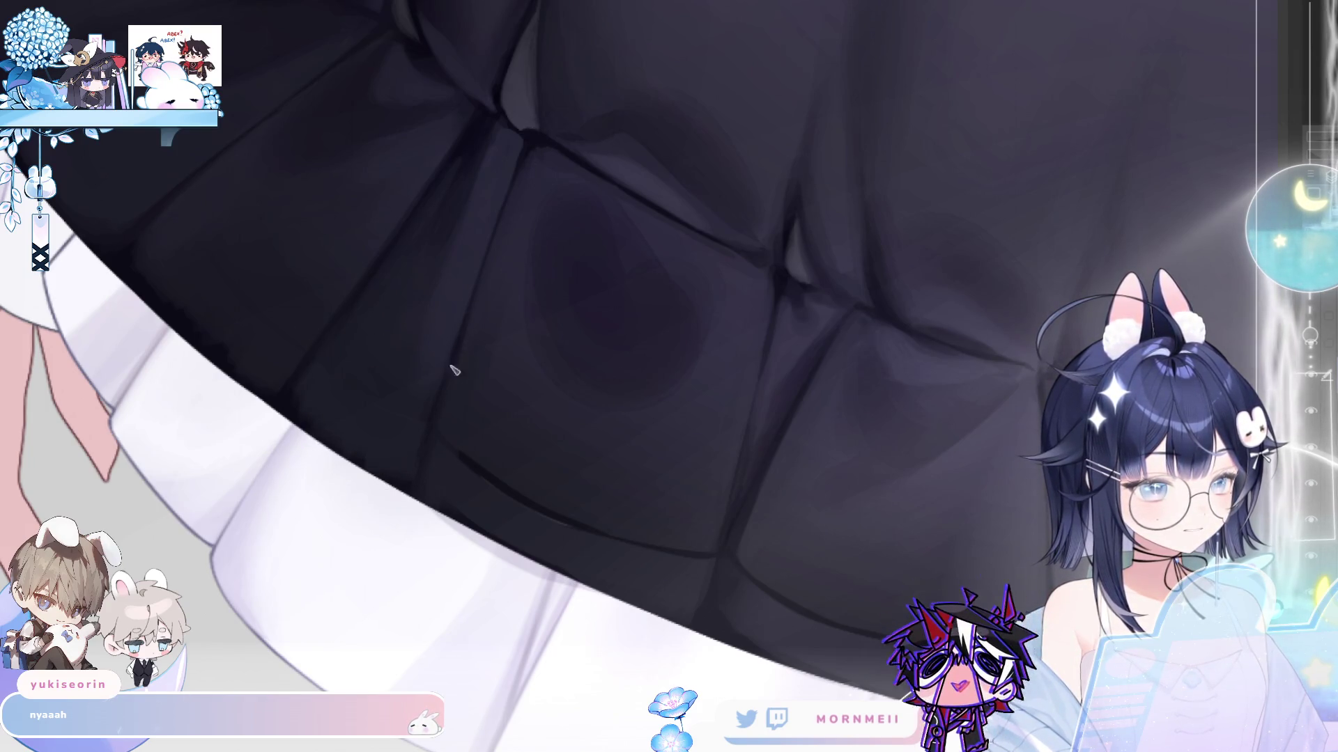
drag(879, 333, 495, 430)
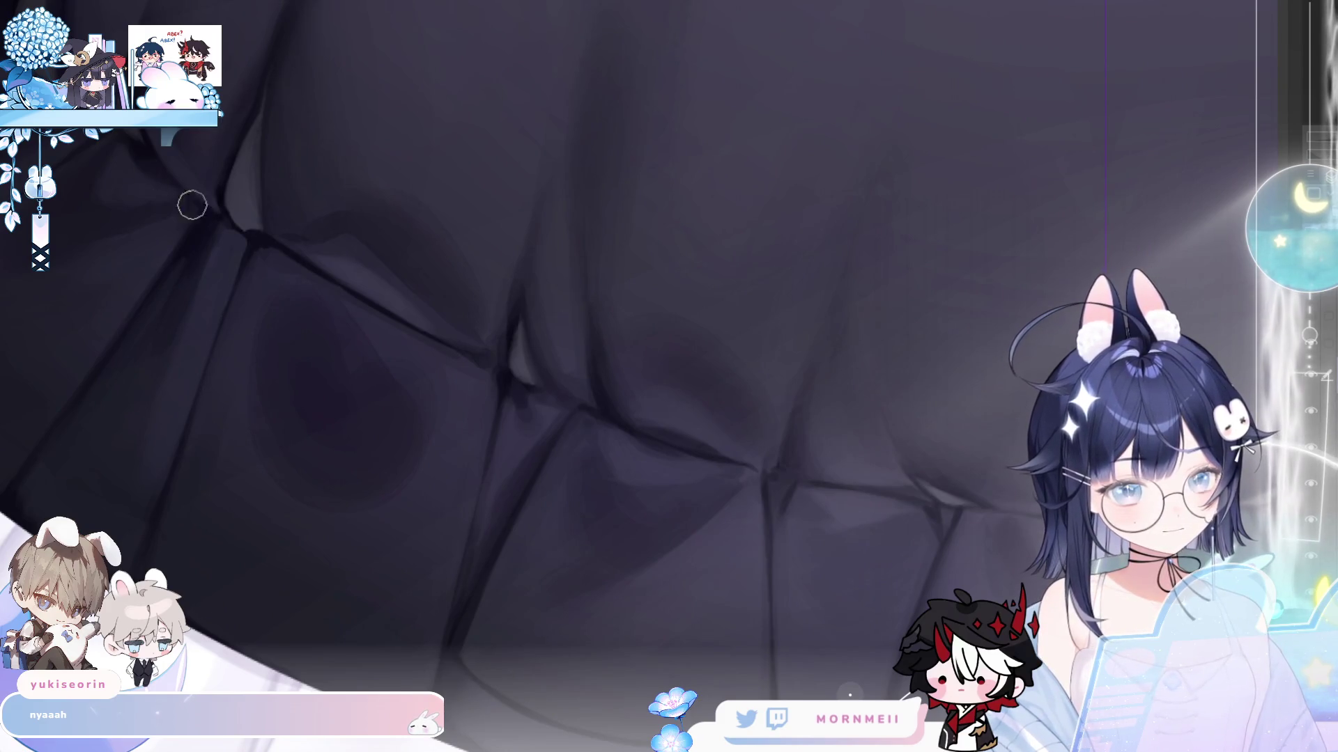
key(bracketright)
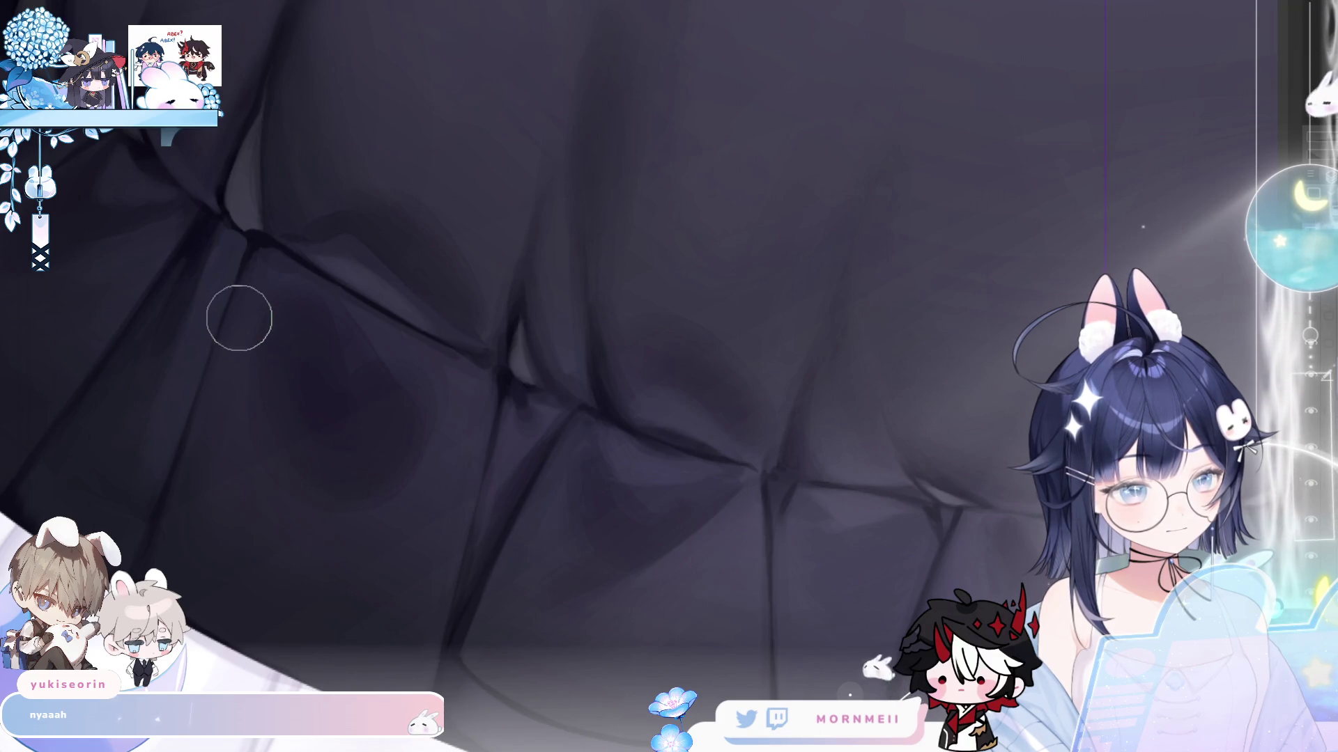
key(bracketleft)
key(bracketleft)
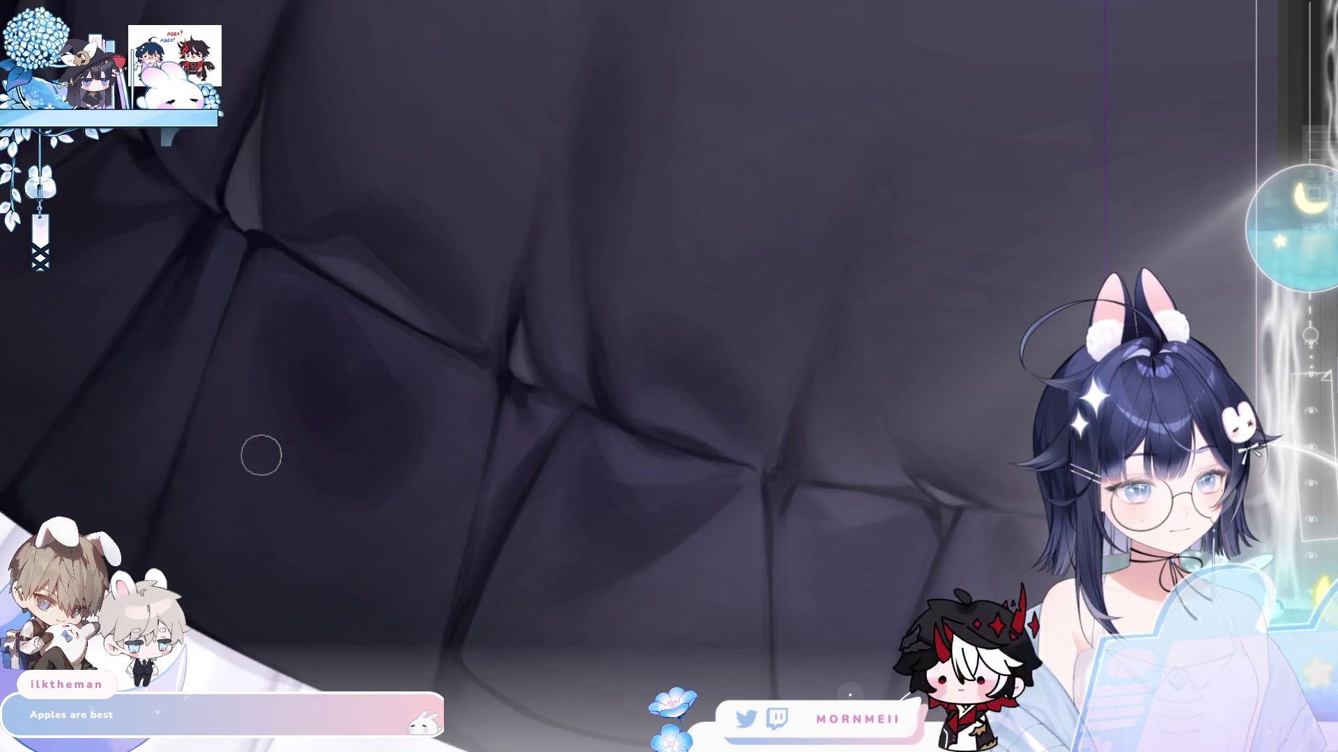
key(bracketright)
key(bracketright)
key(bracketright)
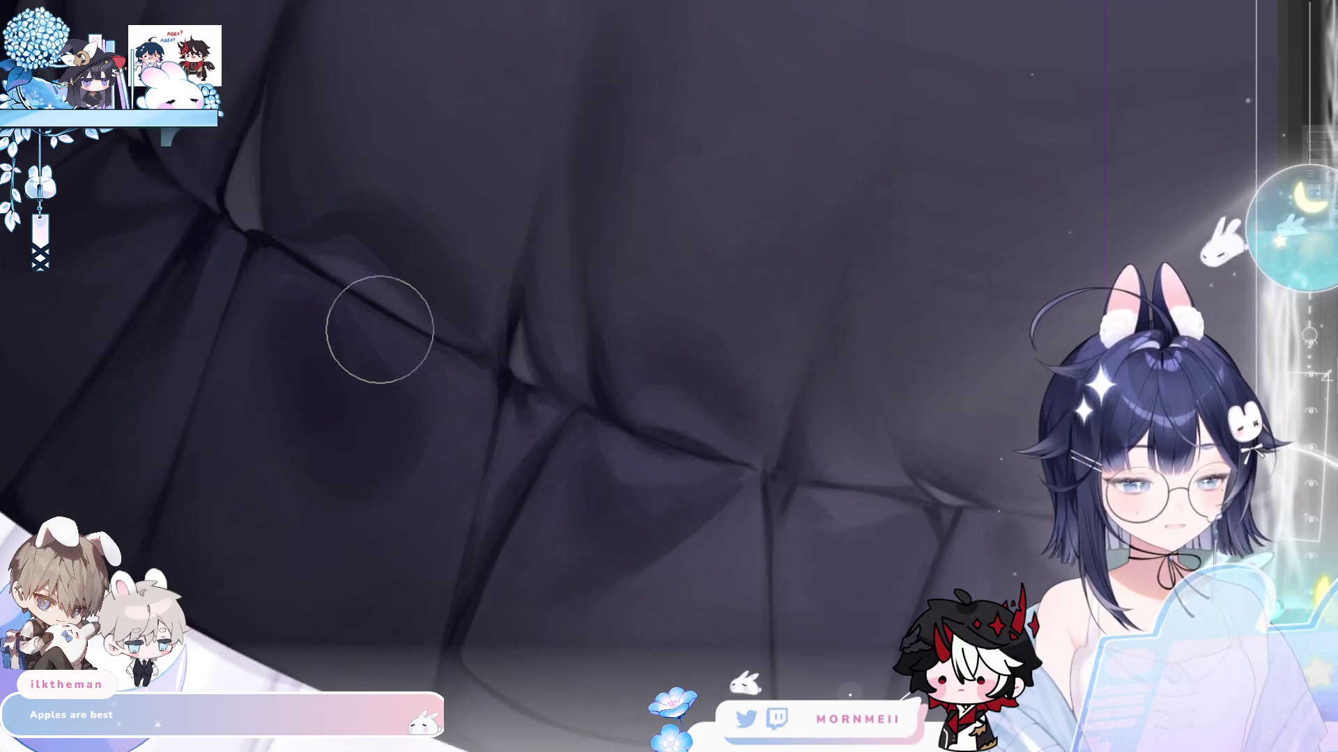
mouse_move(302, 303)
mouse_down()
mouse_move(511, 436)
mouse_move(402, 462)
mouse_move(565, 179)
mouse_up()
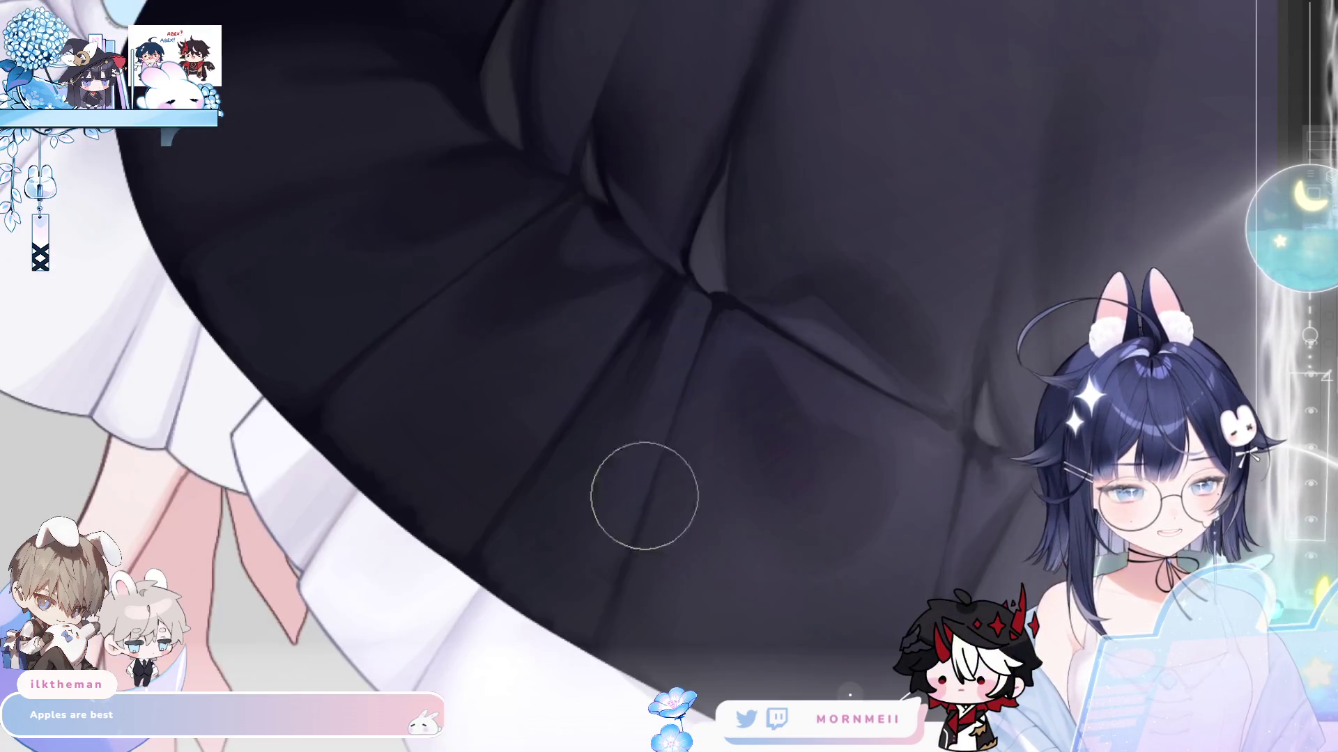
- Rotate the view back to the skirt folds and shade the hem pleats with a halved brush
drag(645, 492, 433, 290)
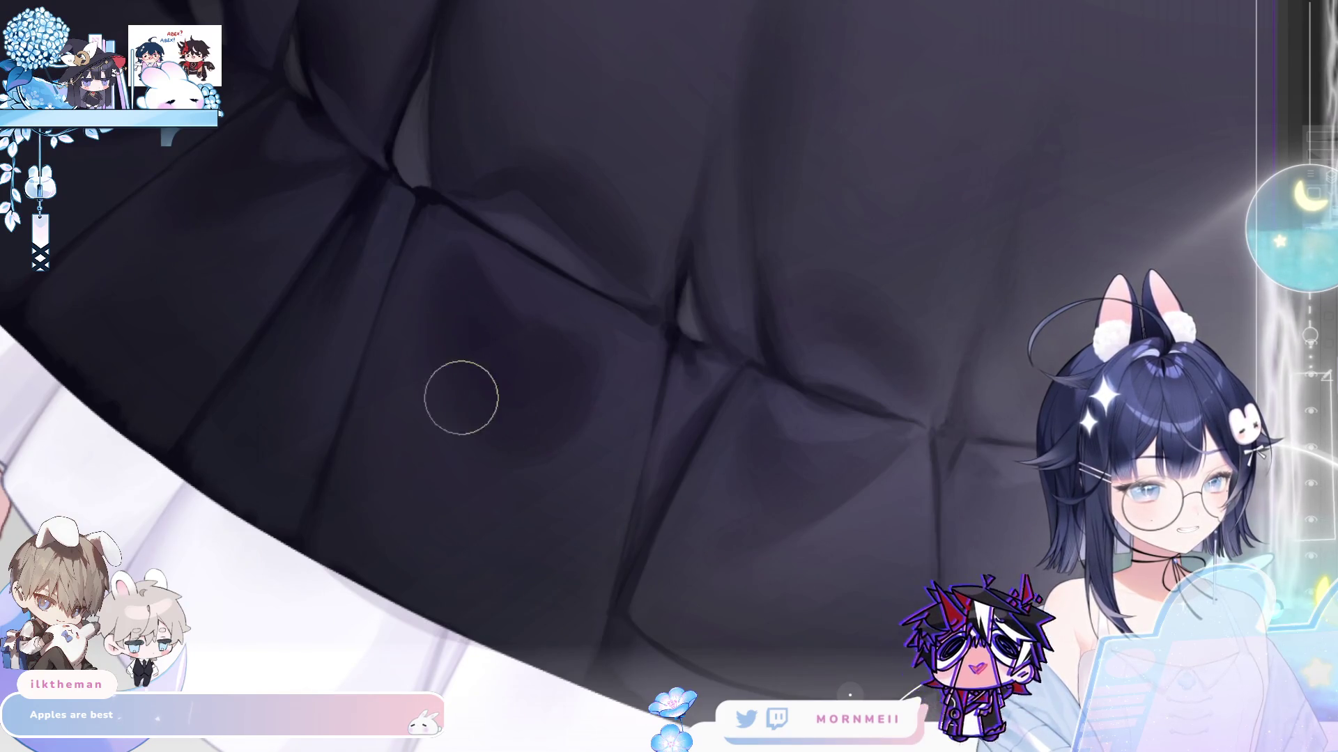
key(bracketleft)
key(bracketleft)
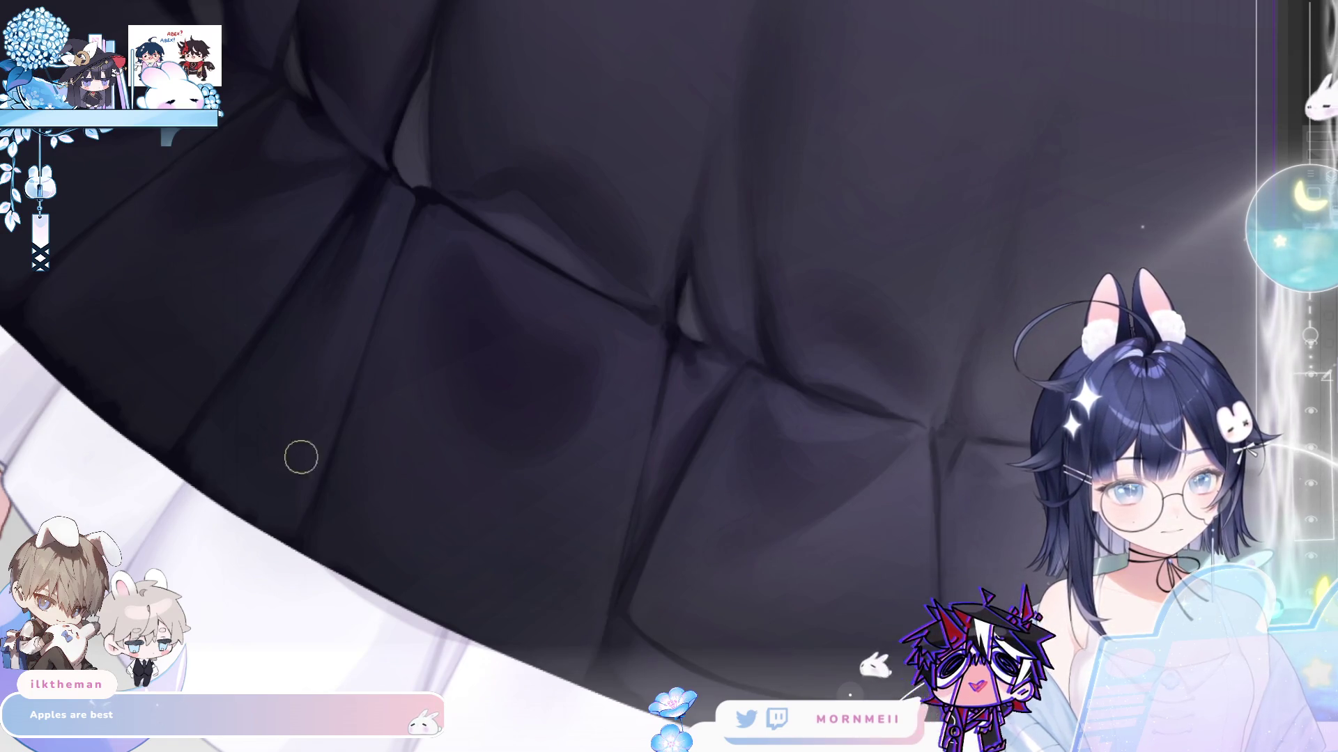
scroll(353, 379, down, 3)
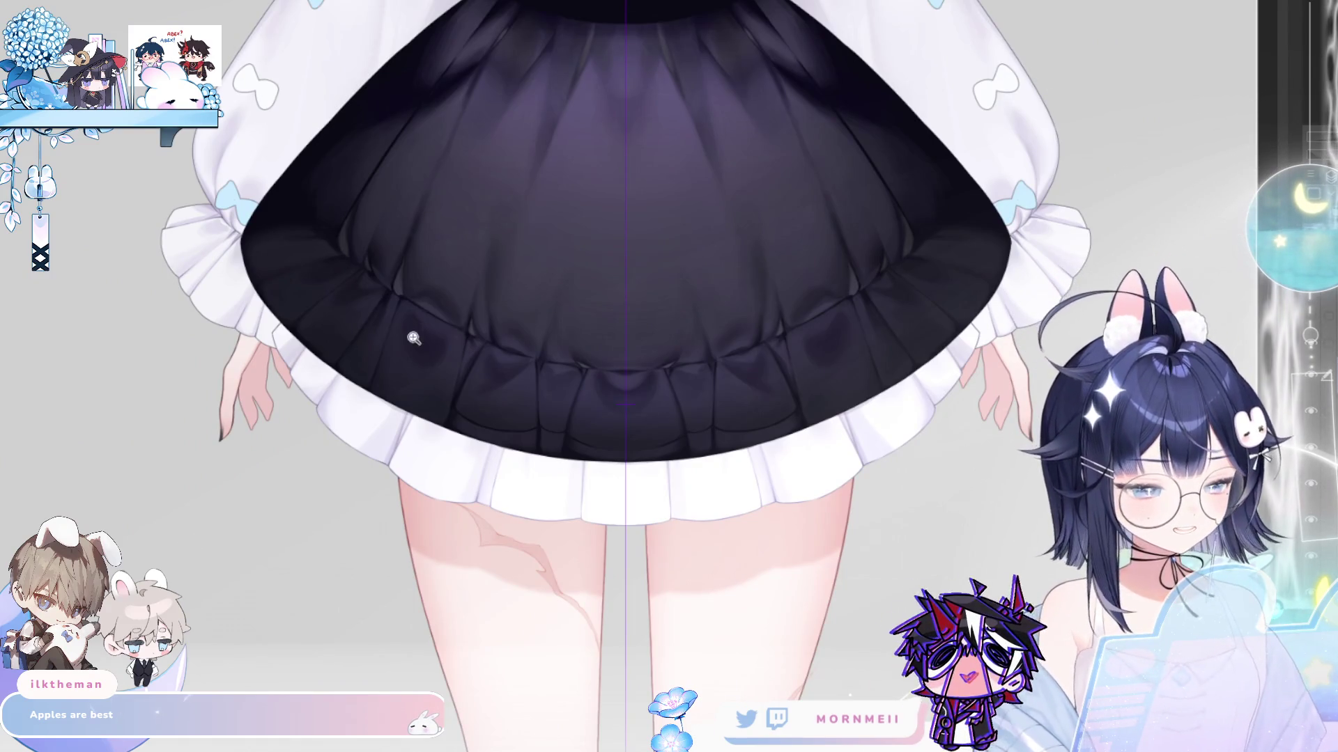
scroll(446, 321, up, 3)
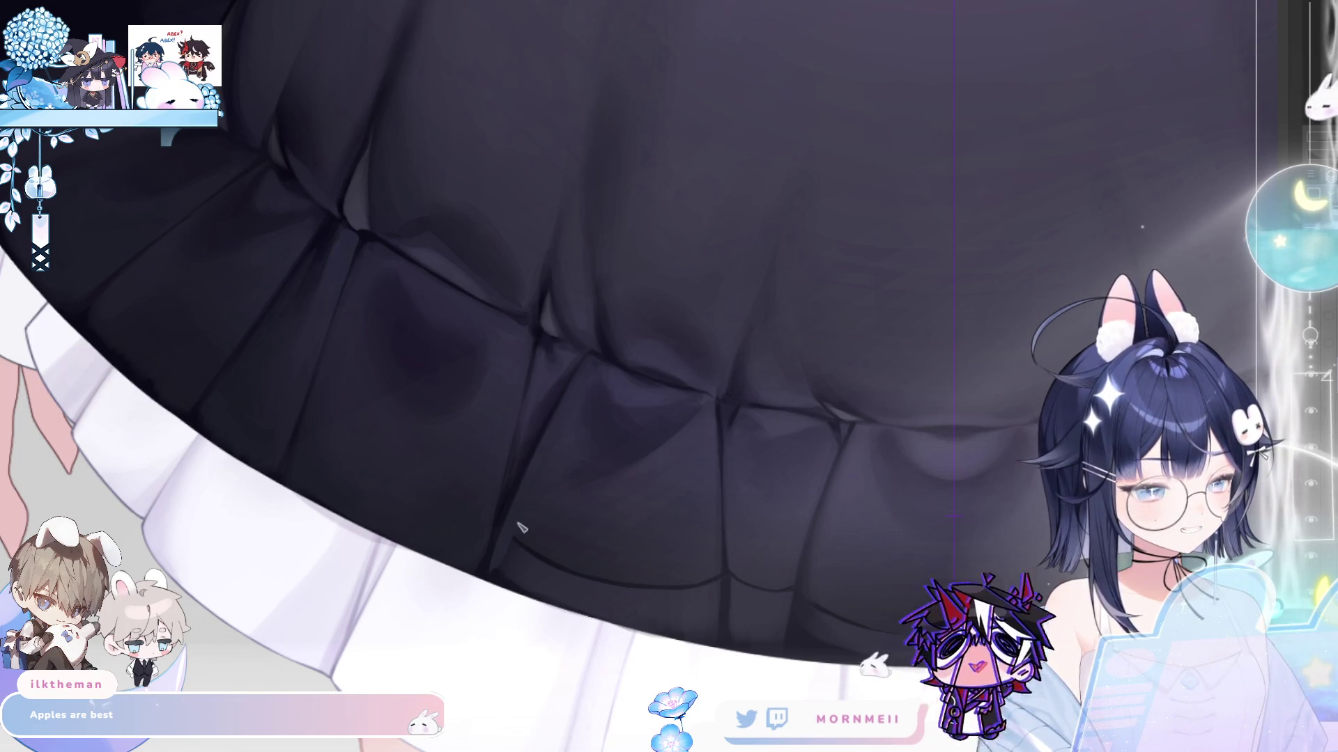
- Mirror the canvas and shade the hem pleats with a doubled brush, then view the whole skirt
scroll(213, 276, down, 3)
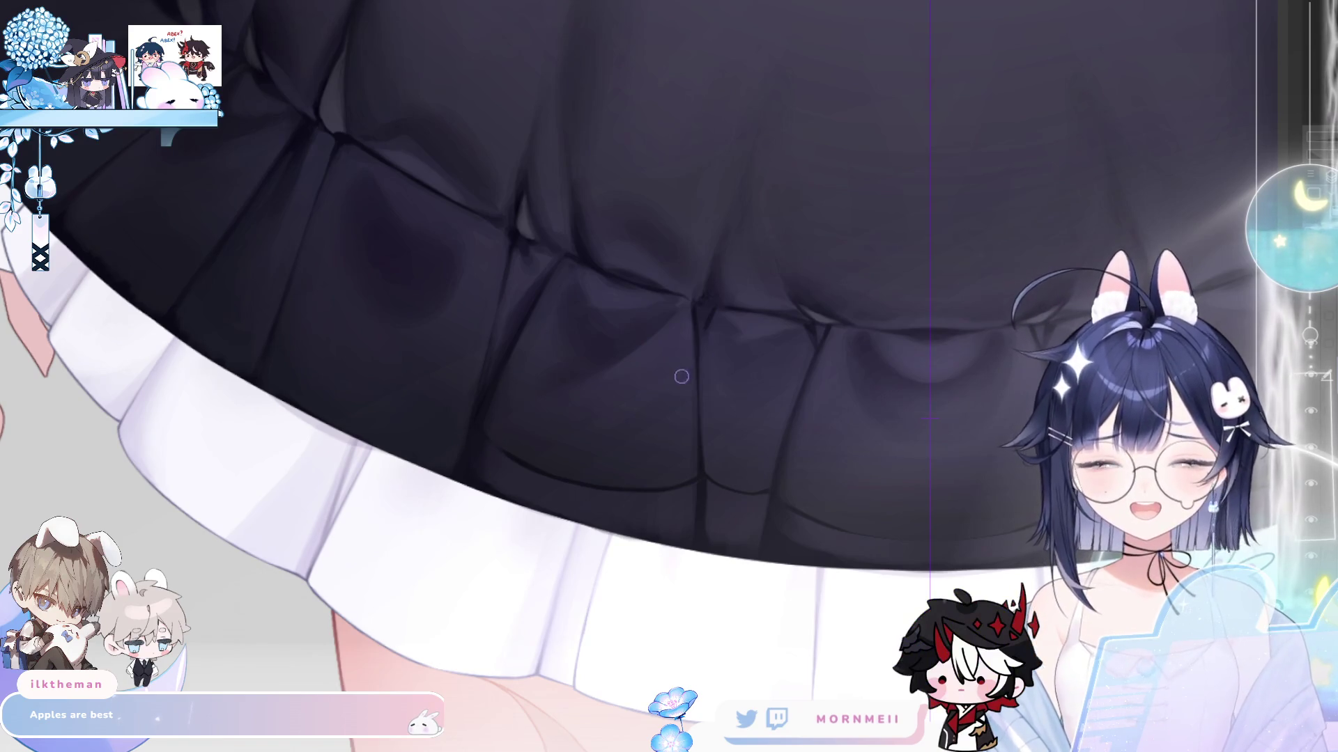
key(h)
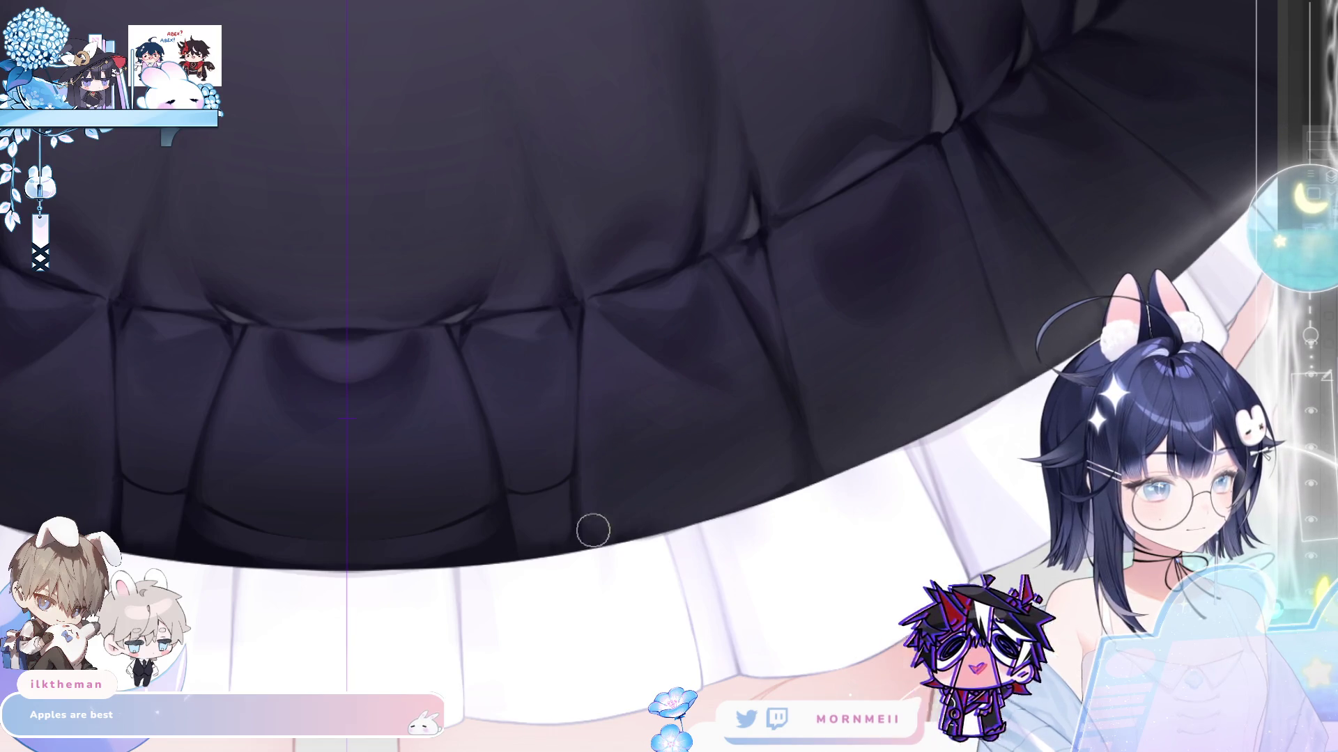
key(bracketright)
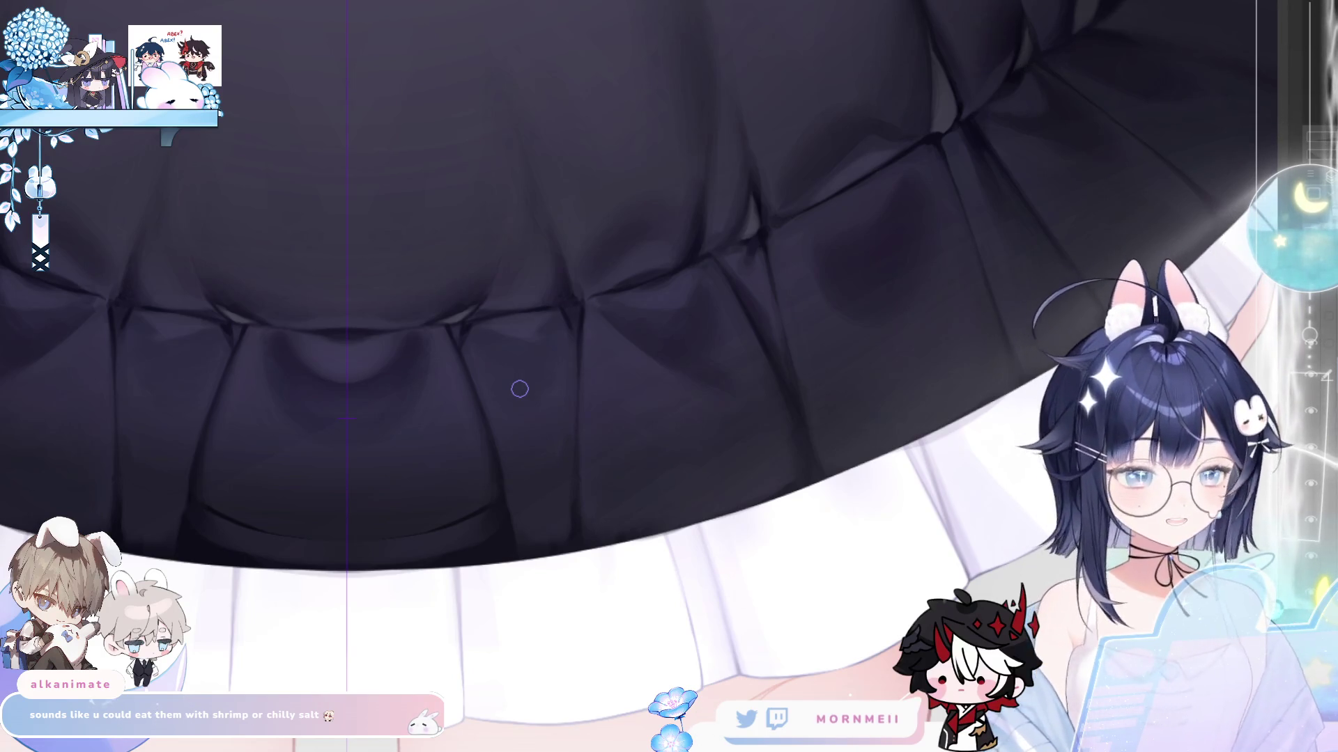
scroll(790, 319, left, 8)
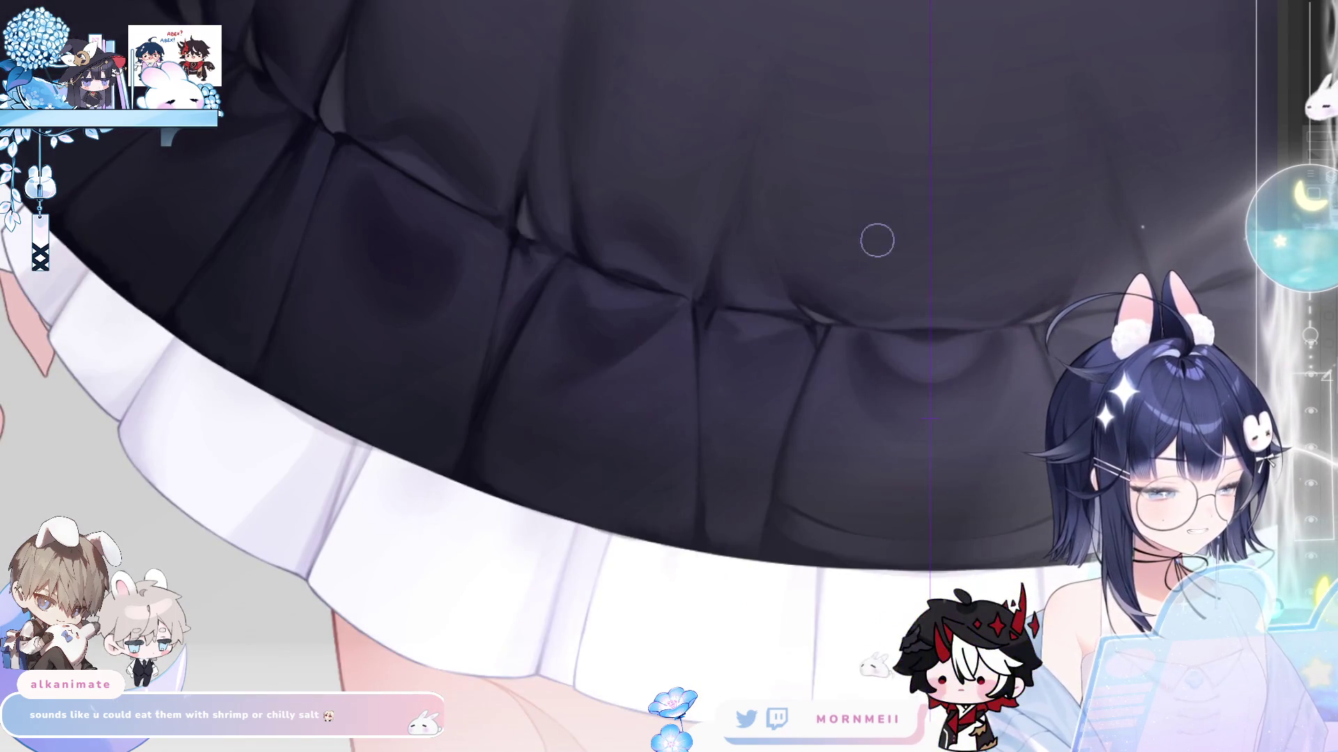
scroll(728, 147, right, 8)
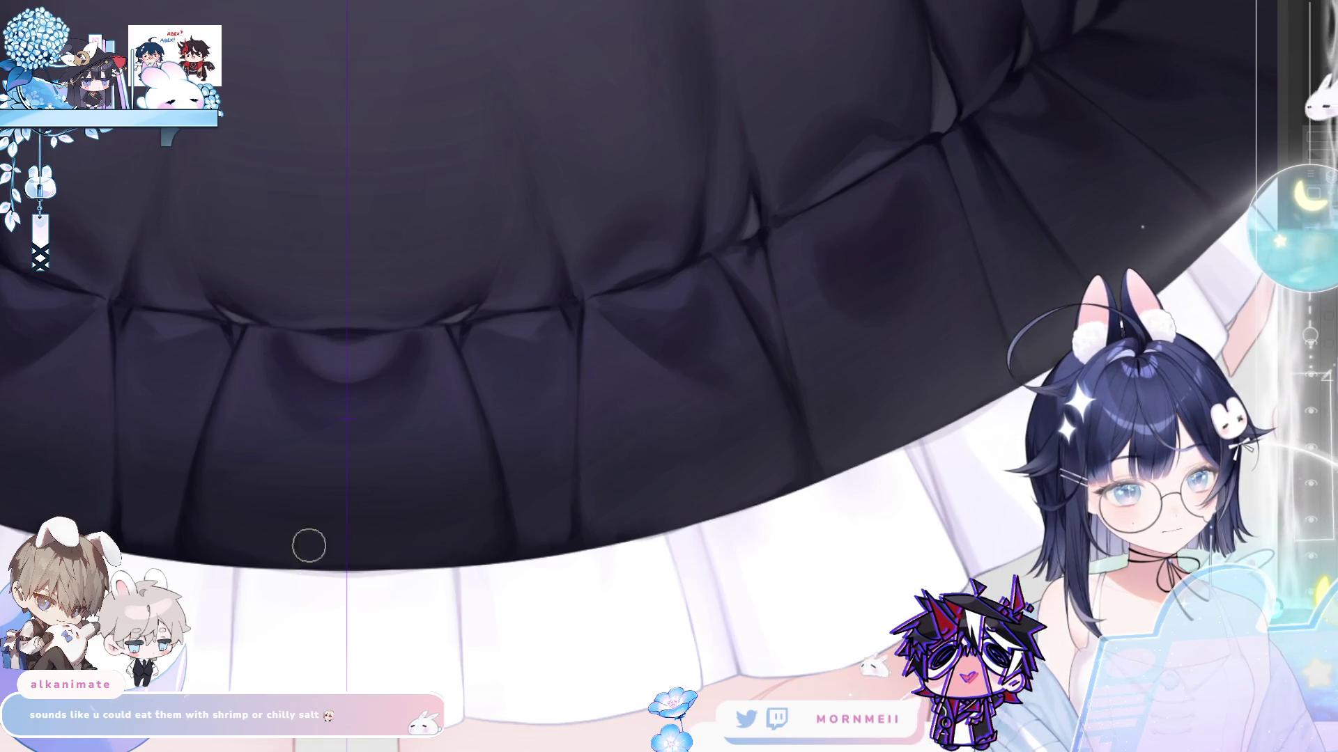
scroll(454, 427, down, 3)
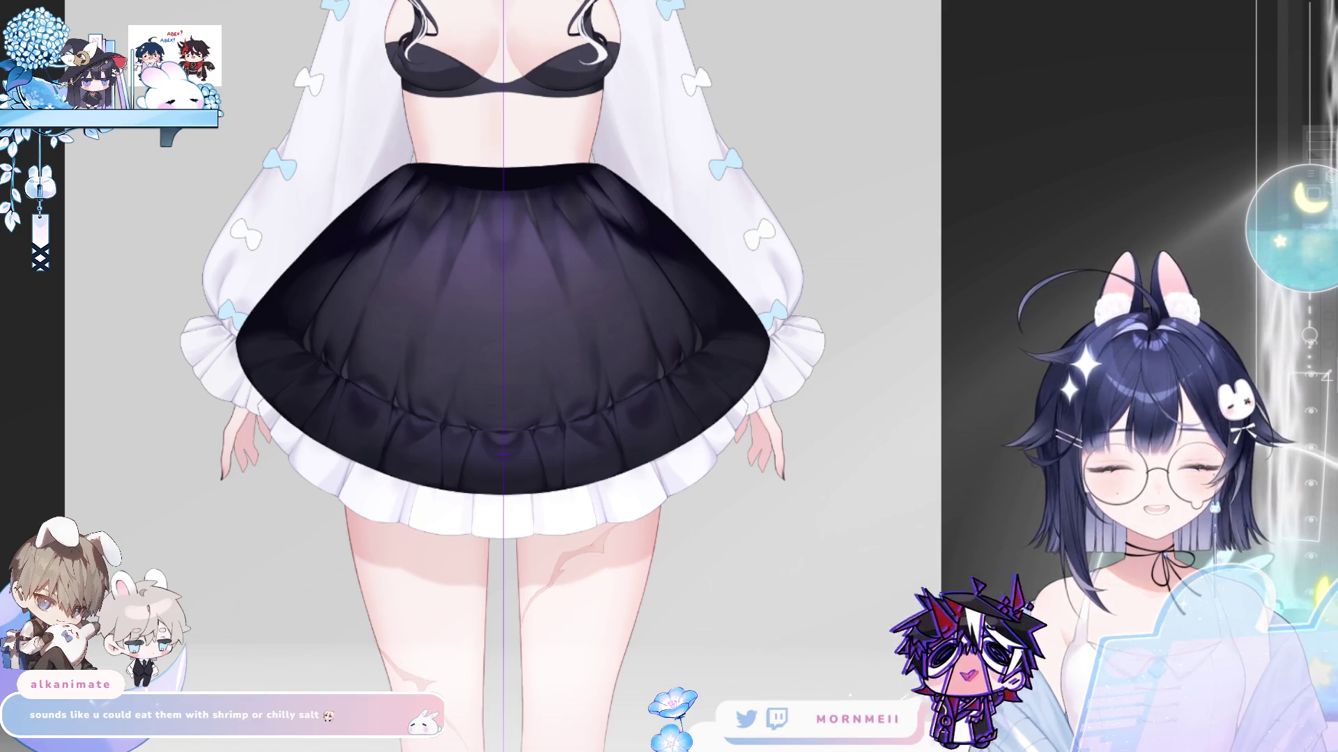
scroll(364, 266, up, 5)
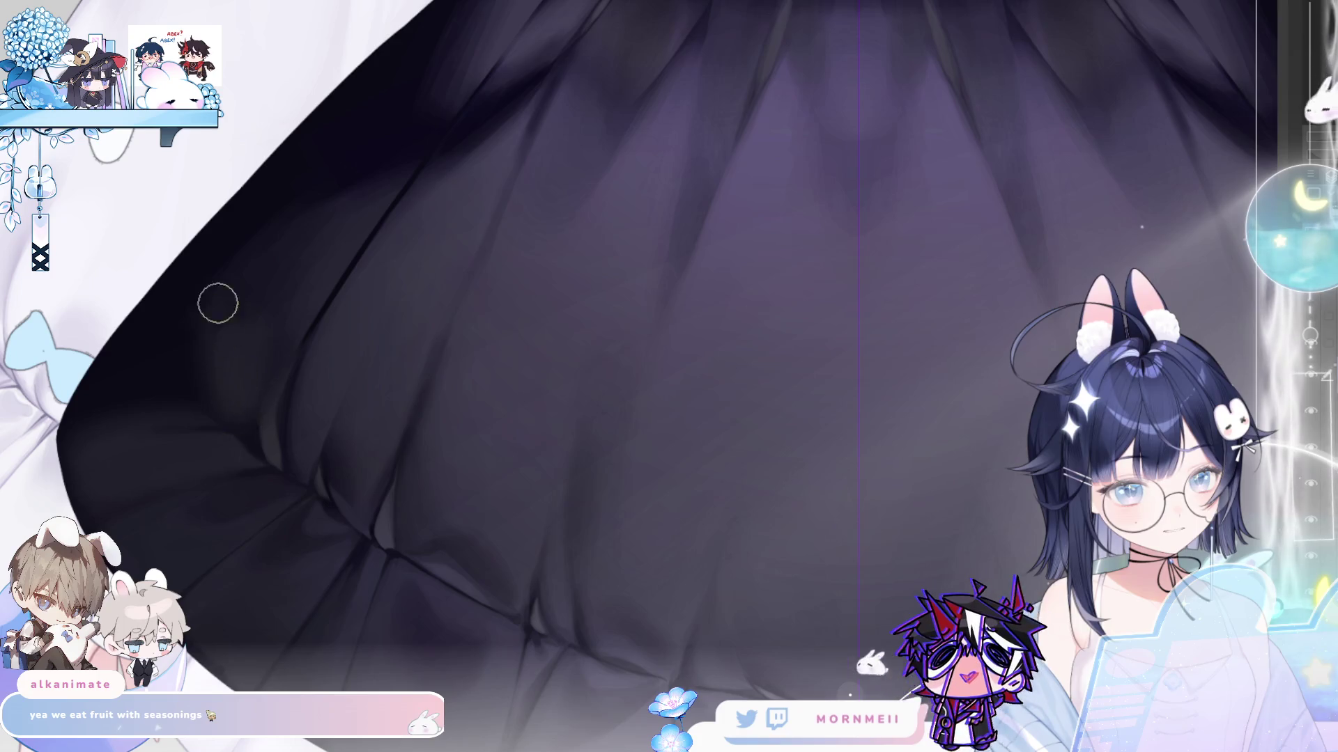
- Paint deep shadow under the skirt's waistband with a soft, resized airbrush
key(bracketright)
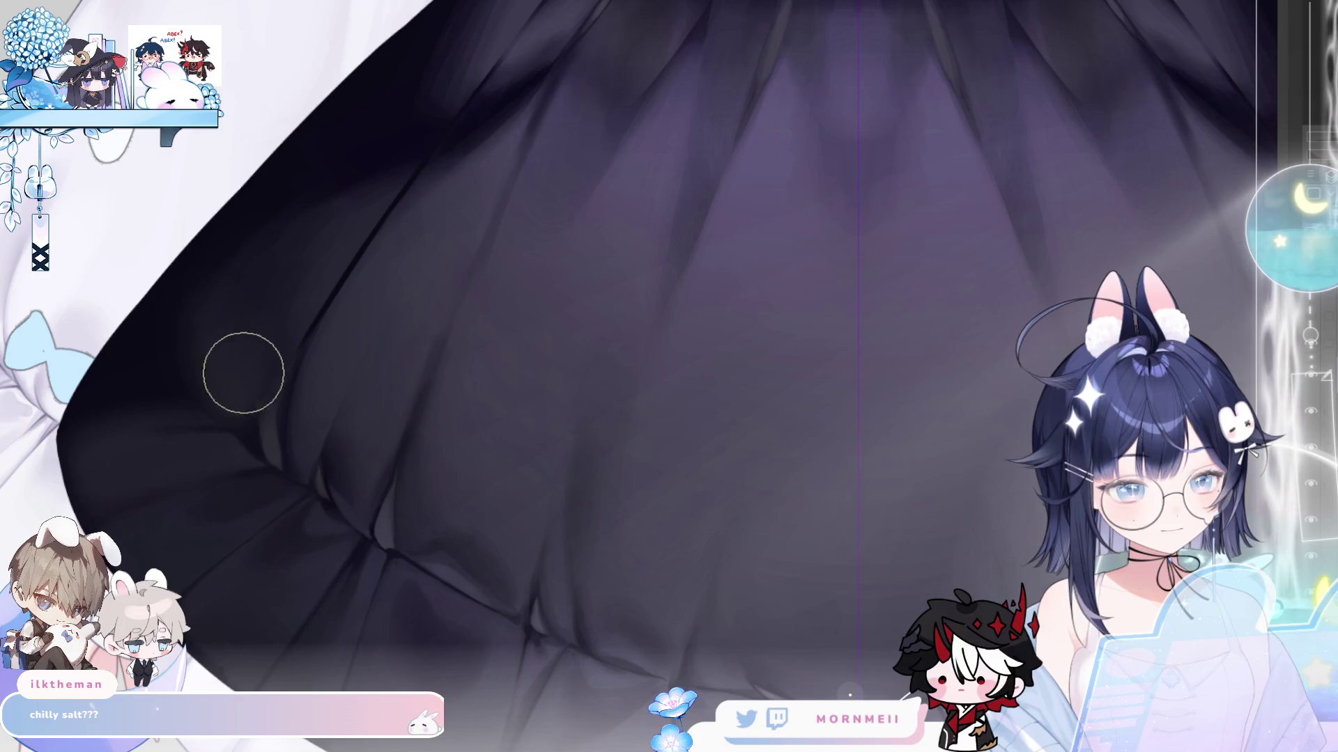
drag(323, 212, 282, 390)
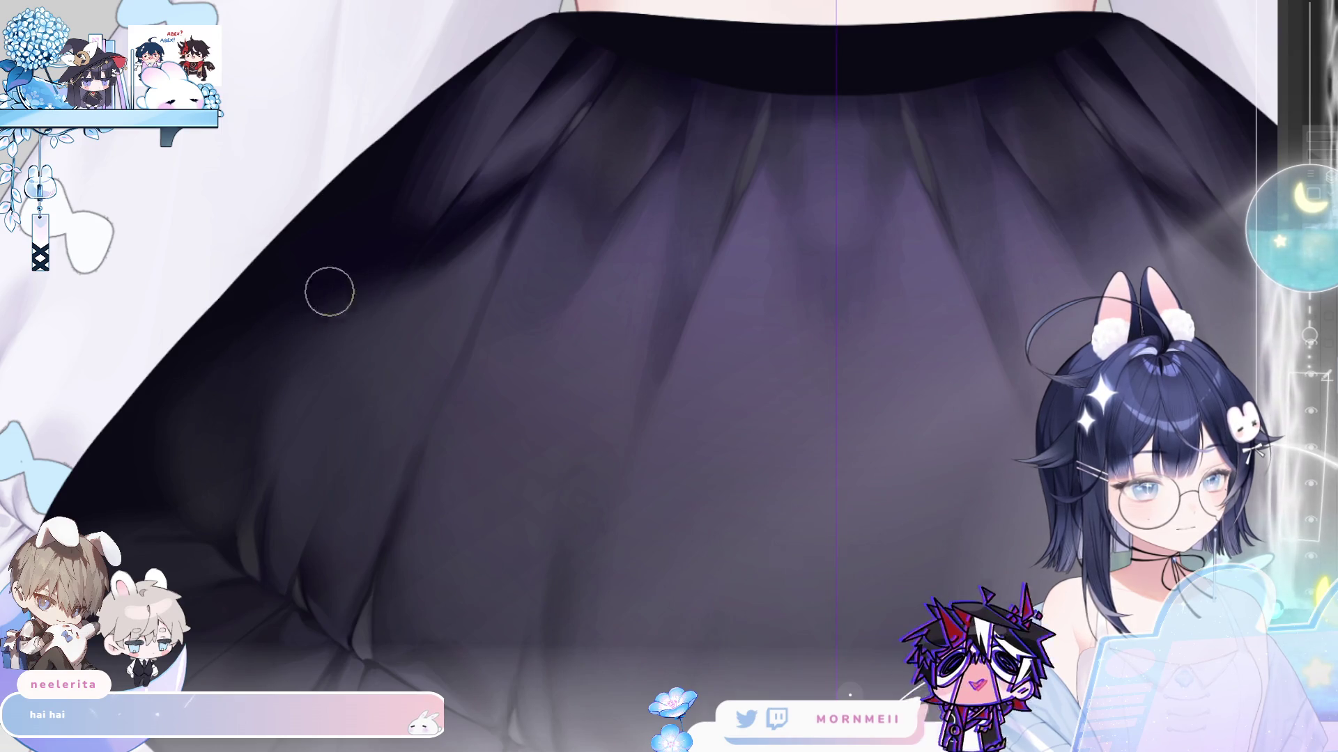
key(bracketright)
key(bracketright)
key(bracketright)
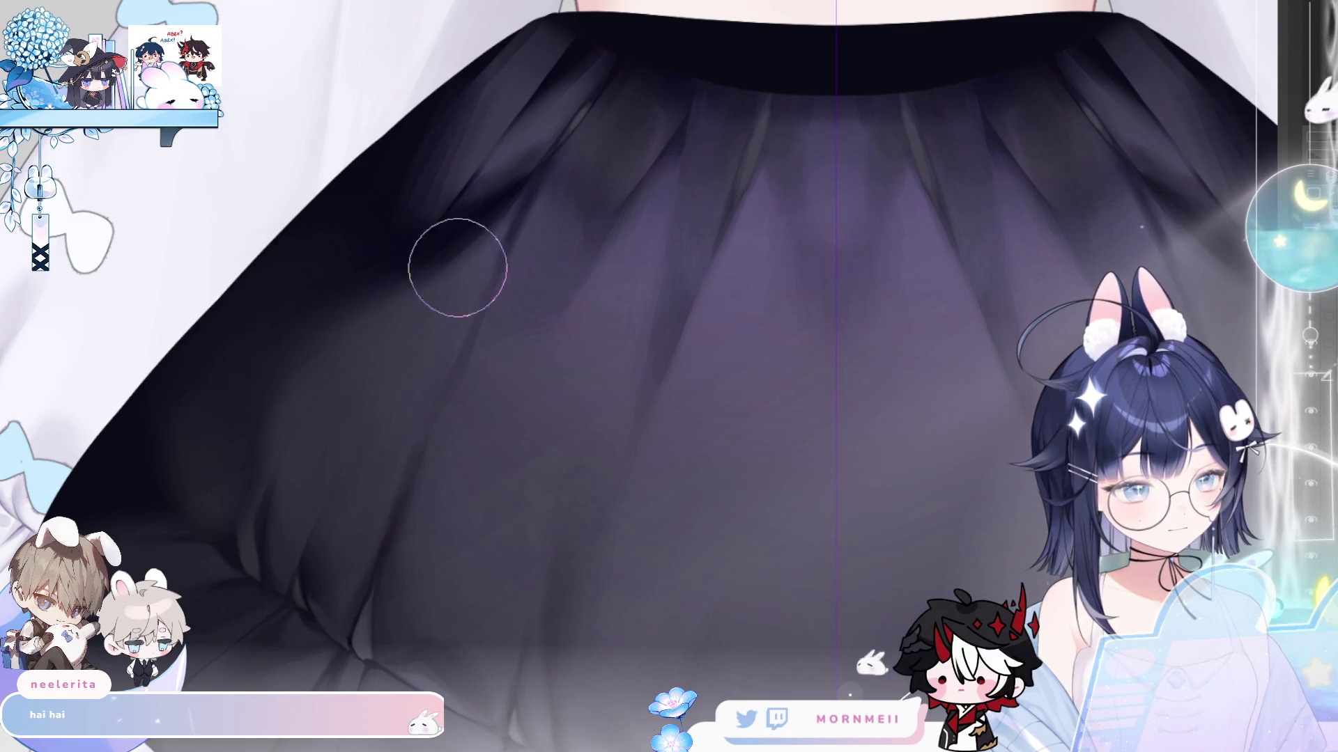
key(bracketleft)
key(bracketleft)
key(bracketleft)
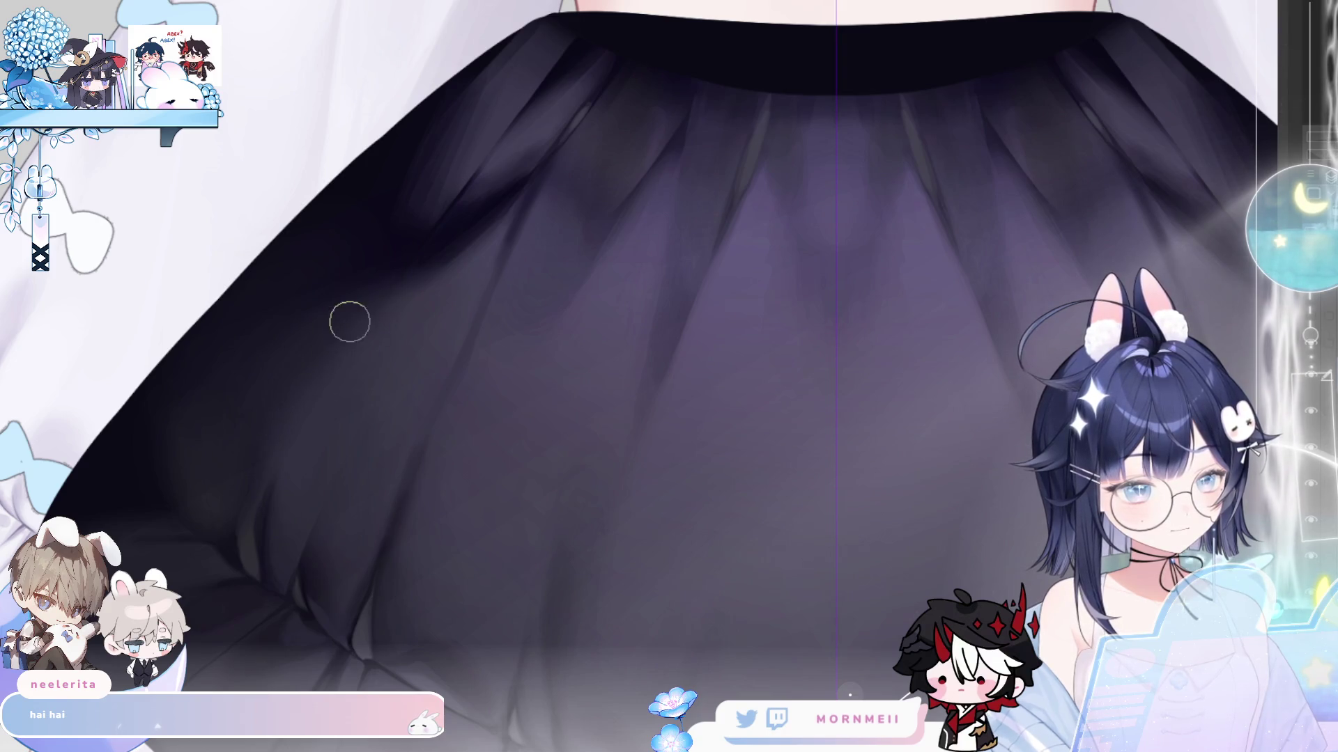
drag(422, 253, 303, 366)
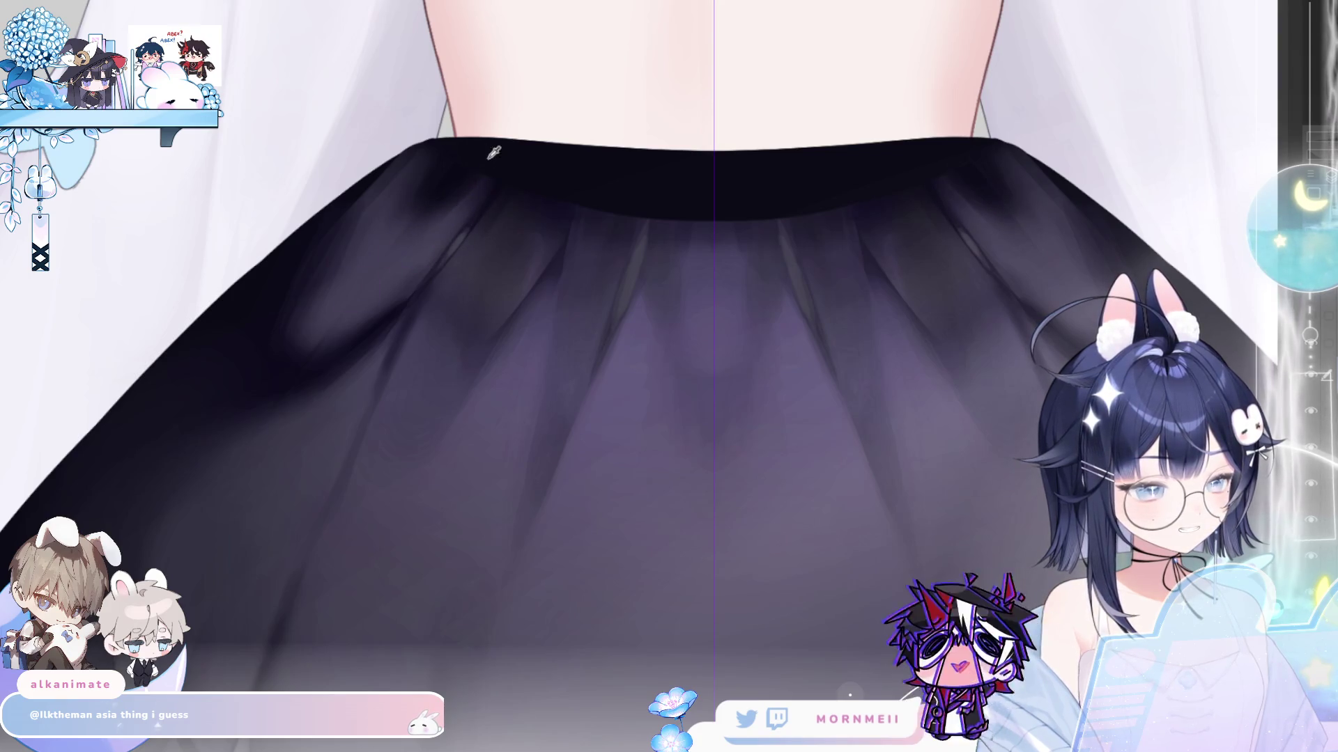
- Shade the violet pleats fanning down the skirt, using a broader brush on another section
key(bracketright)
key(bracketright)
key(bracketright)
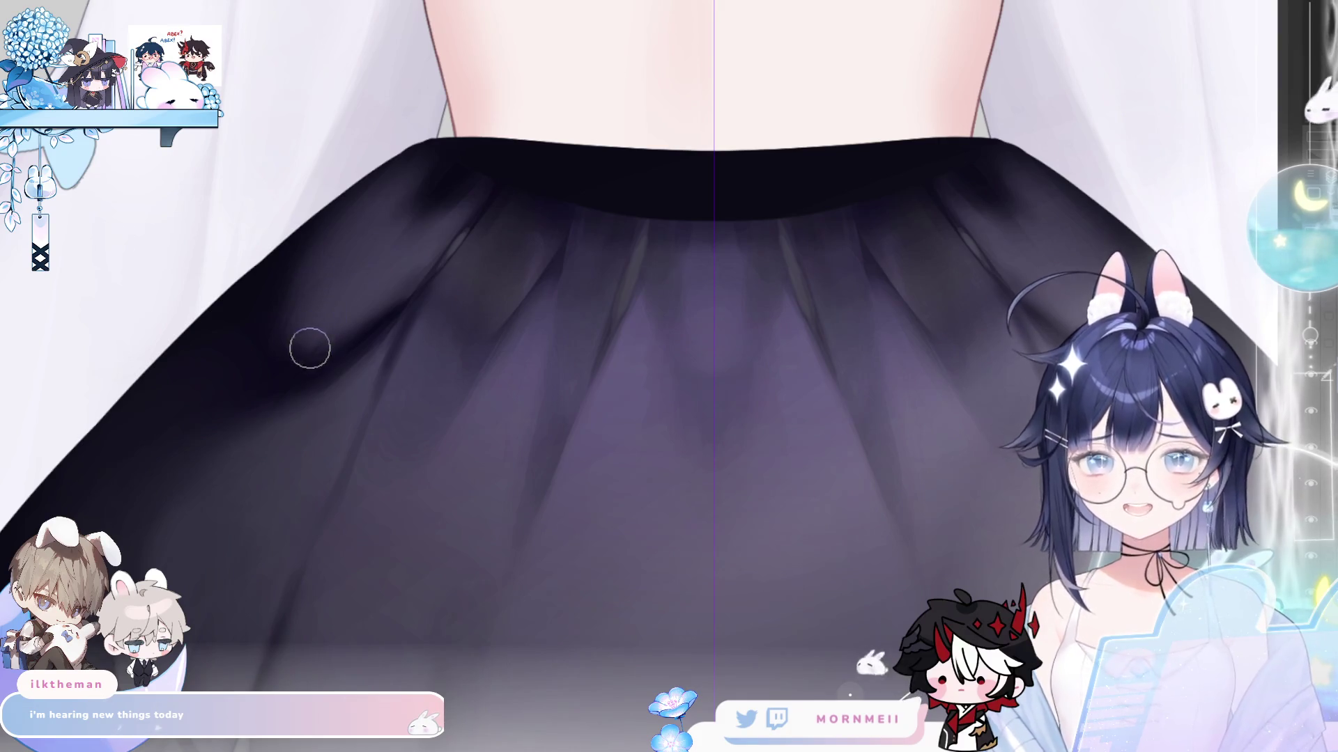
key(bracketright)
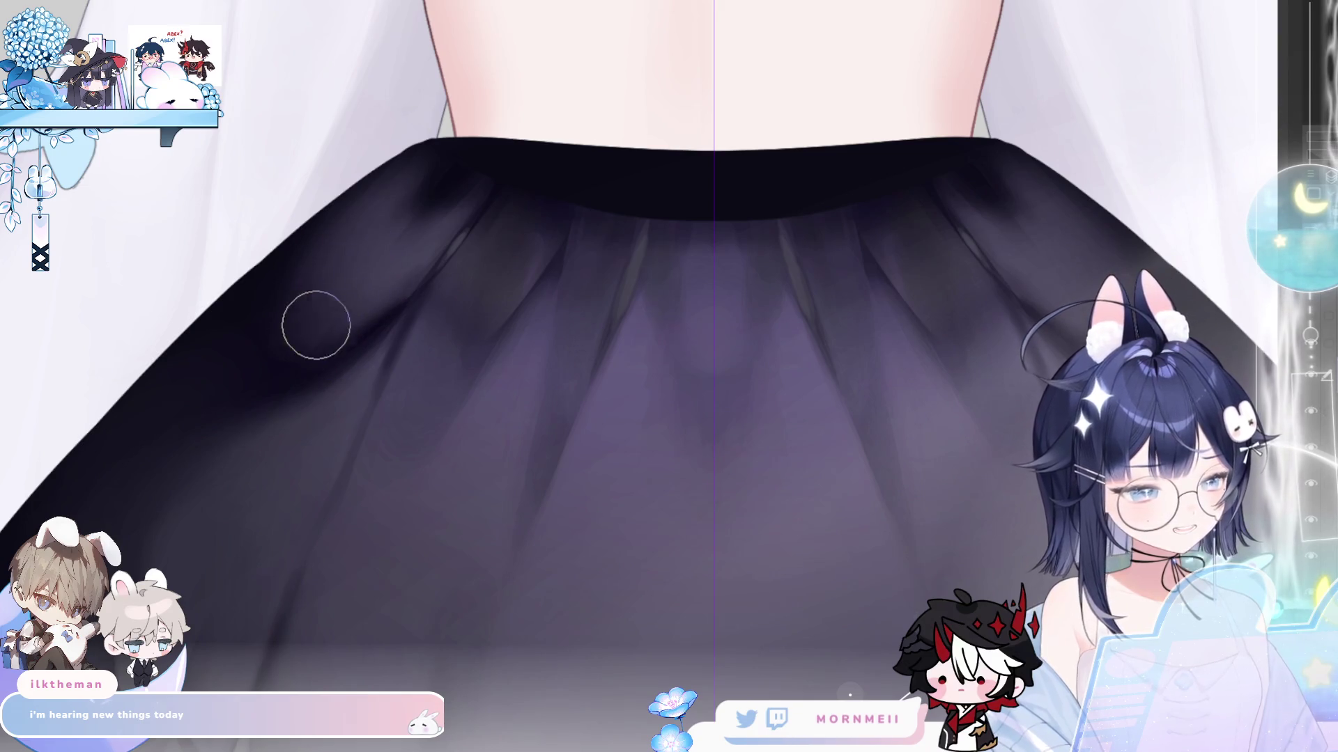
key(bracketleft)
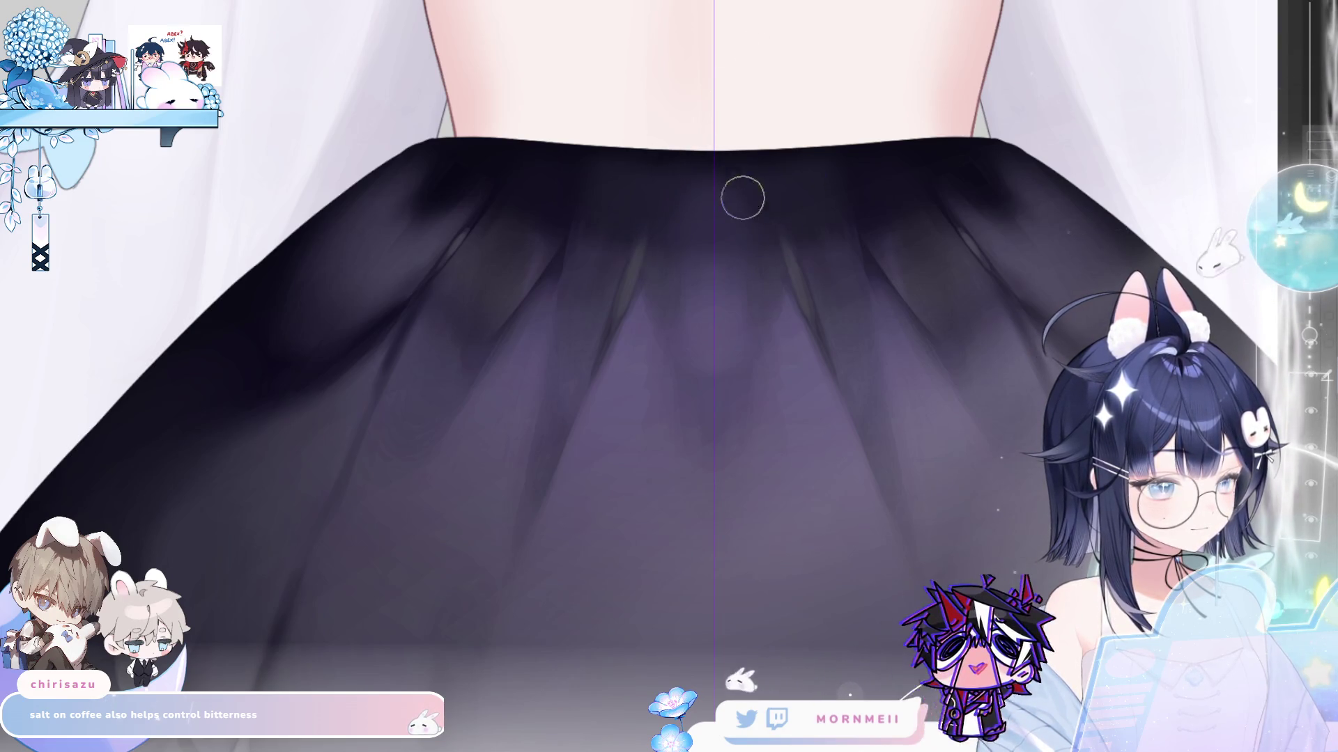
drag(916, 156, 700, 146)
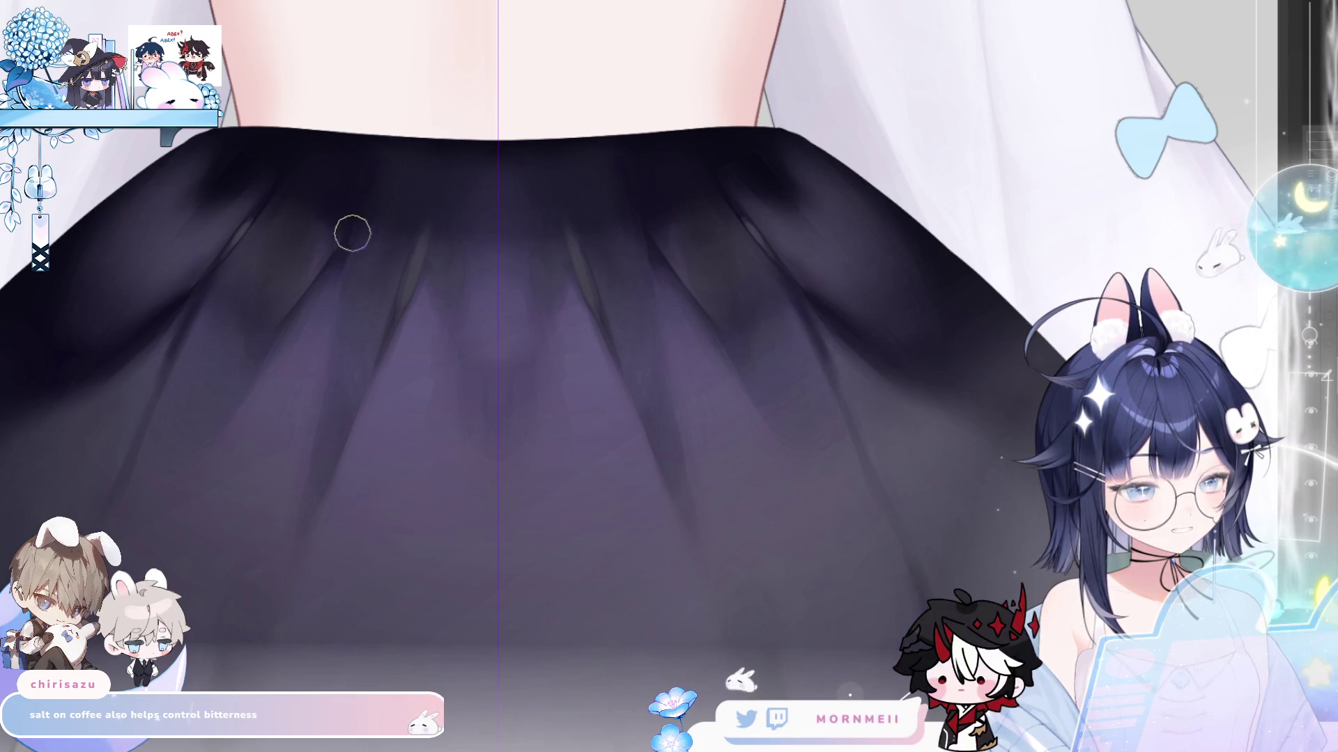
key(bracketright)
key(bracketright)
key(bracketright)
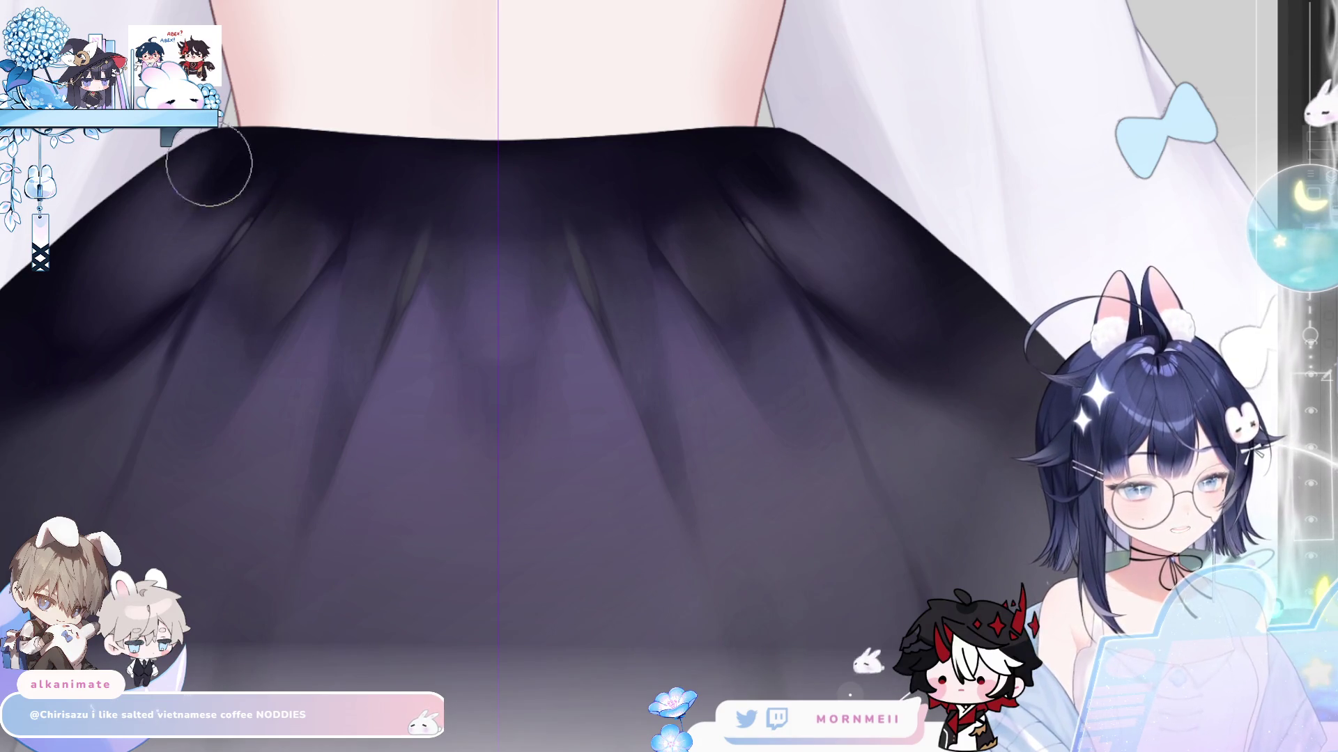
scroll(282, 155, left, 3)
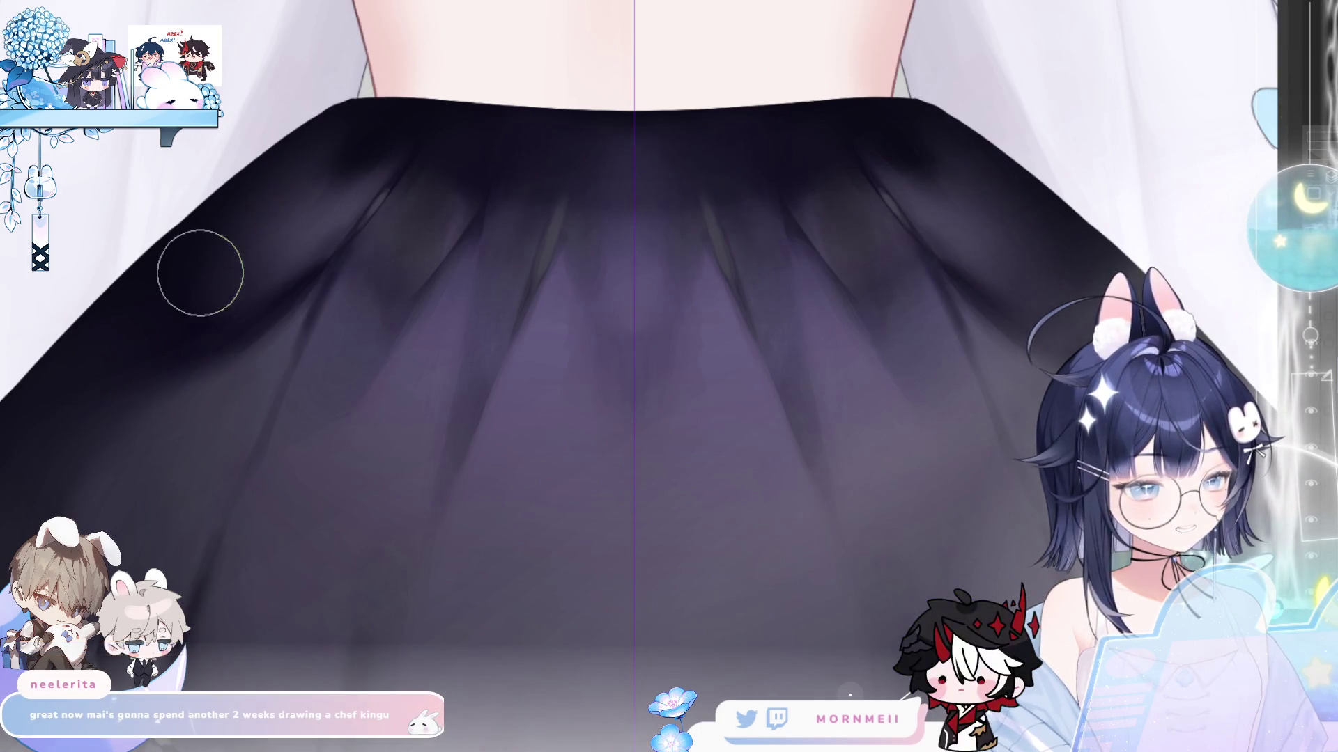
scroll(290, 244, up, 2)
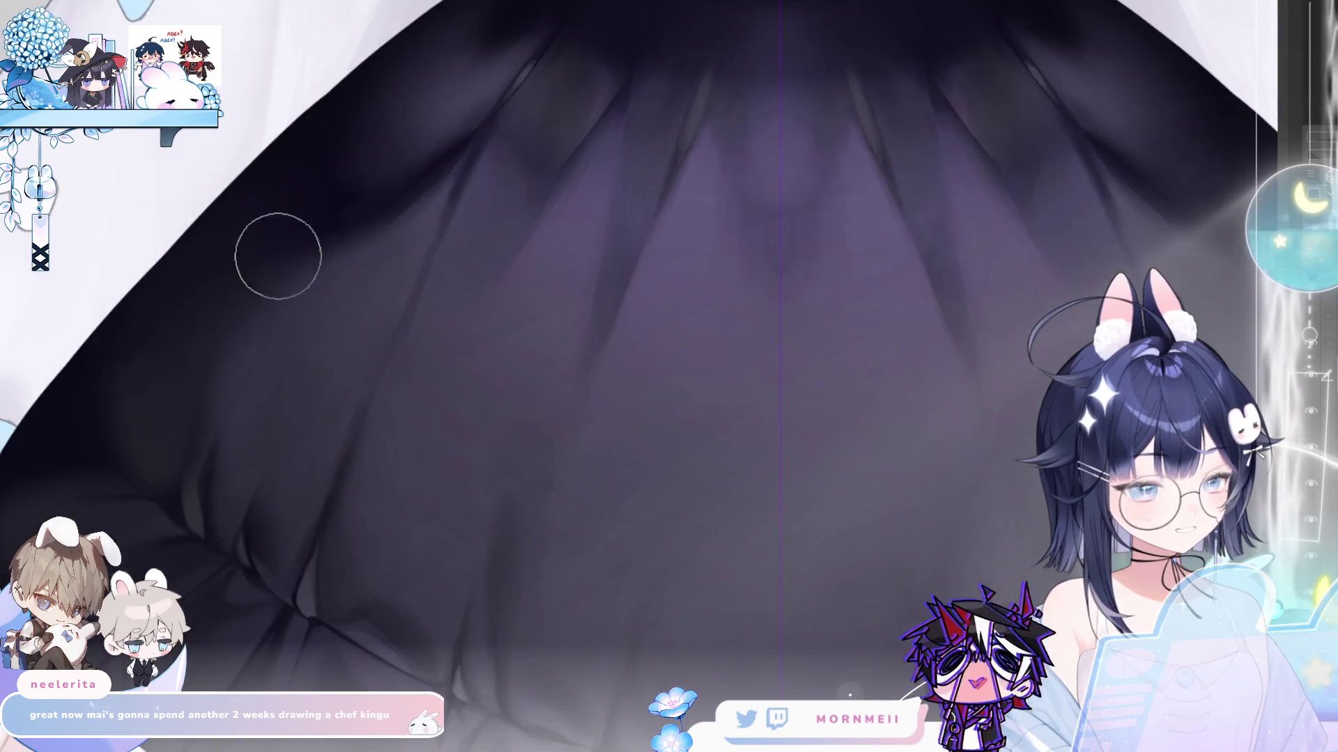
scroll(334, 277, down, 4)
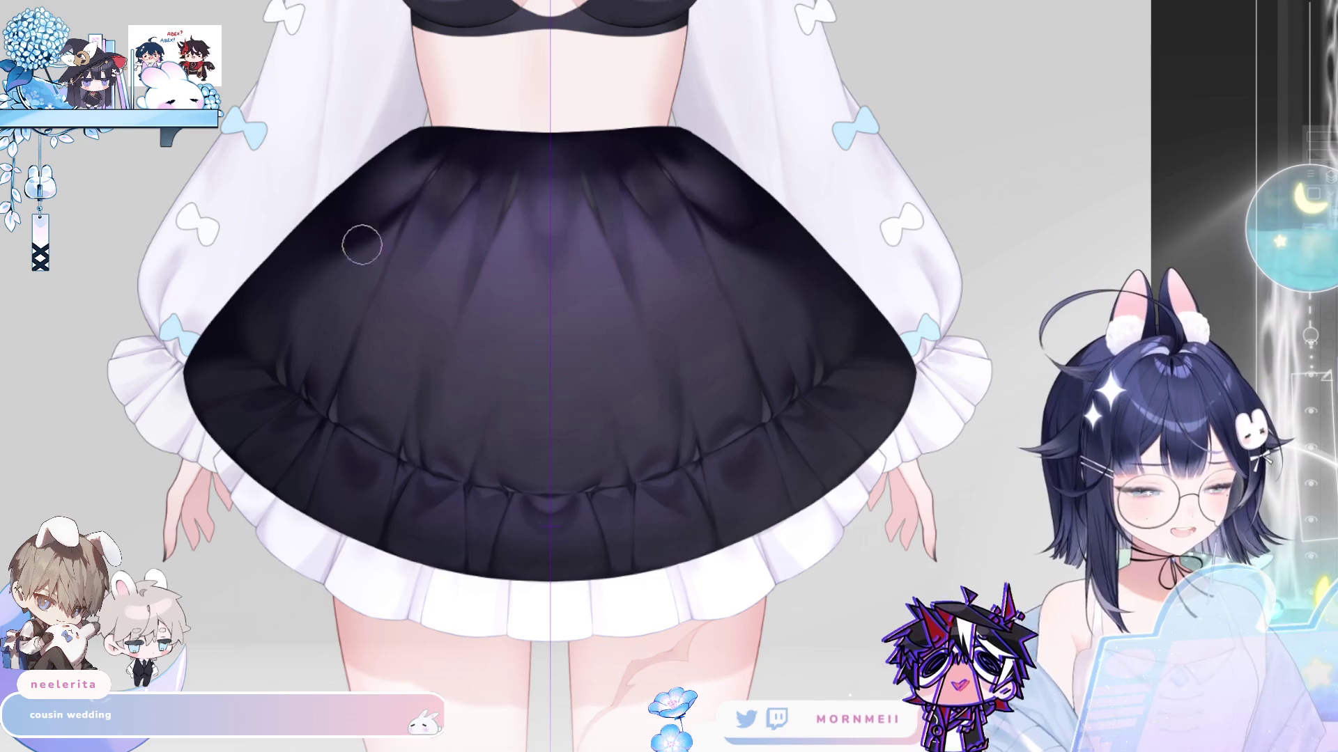
key(bracketright)
key(bracketright)
key(bracketright)
key(bracketleft)
key(bracketleft)
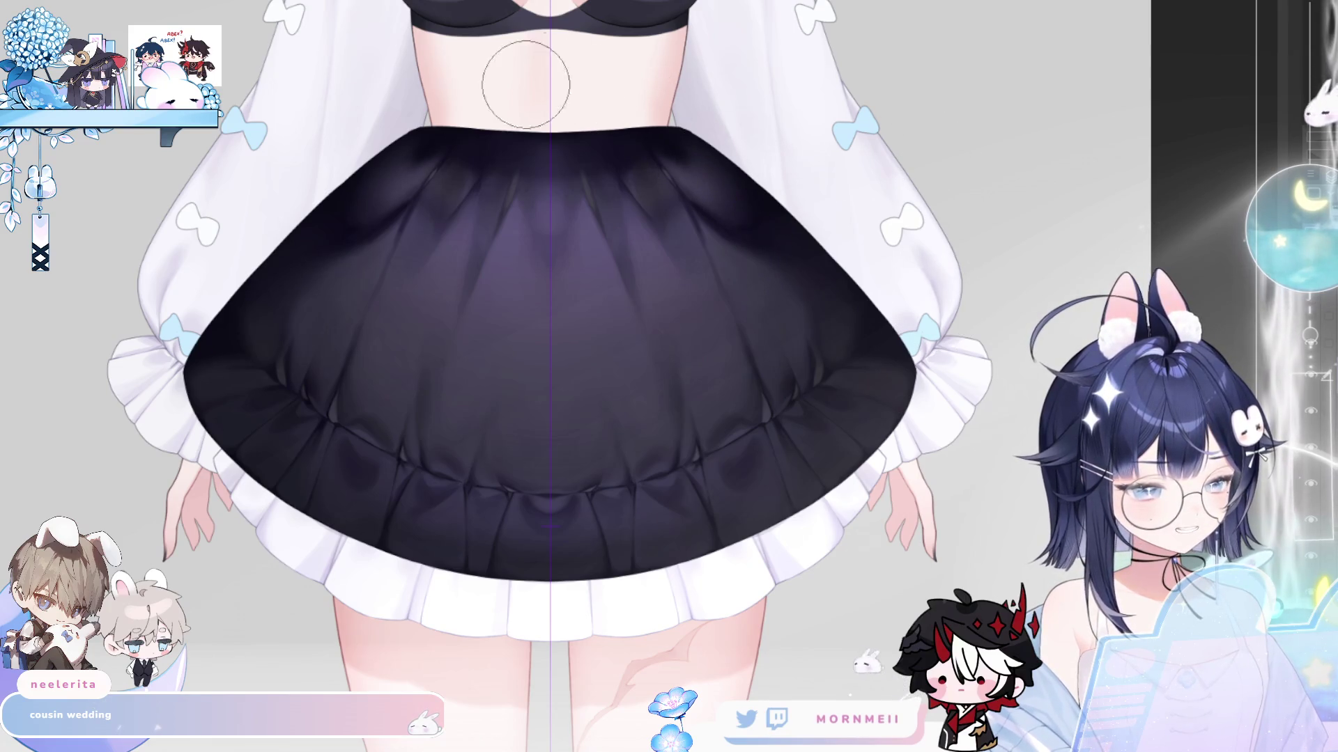
key(bracketleft)
key(bracketleft)
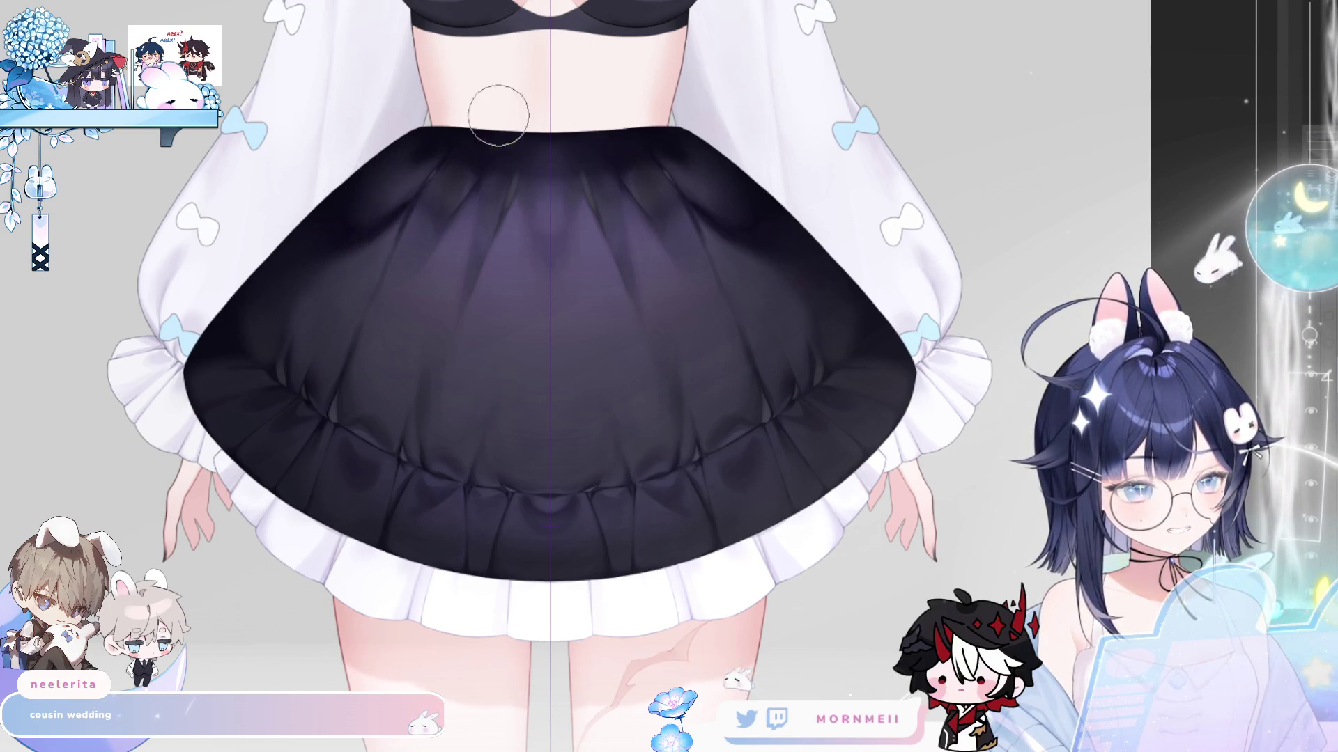
key(z)
scroll(537, 314, down, 2)
- Airbrush darker and lighter purple folds through the skirt body and along the ruffled hem
scroll(516, 284, up, 4)
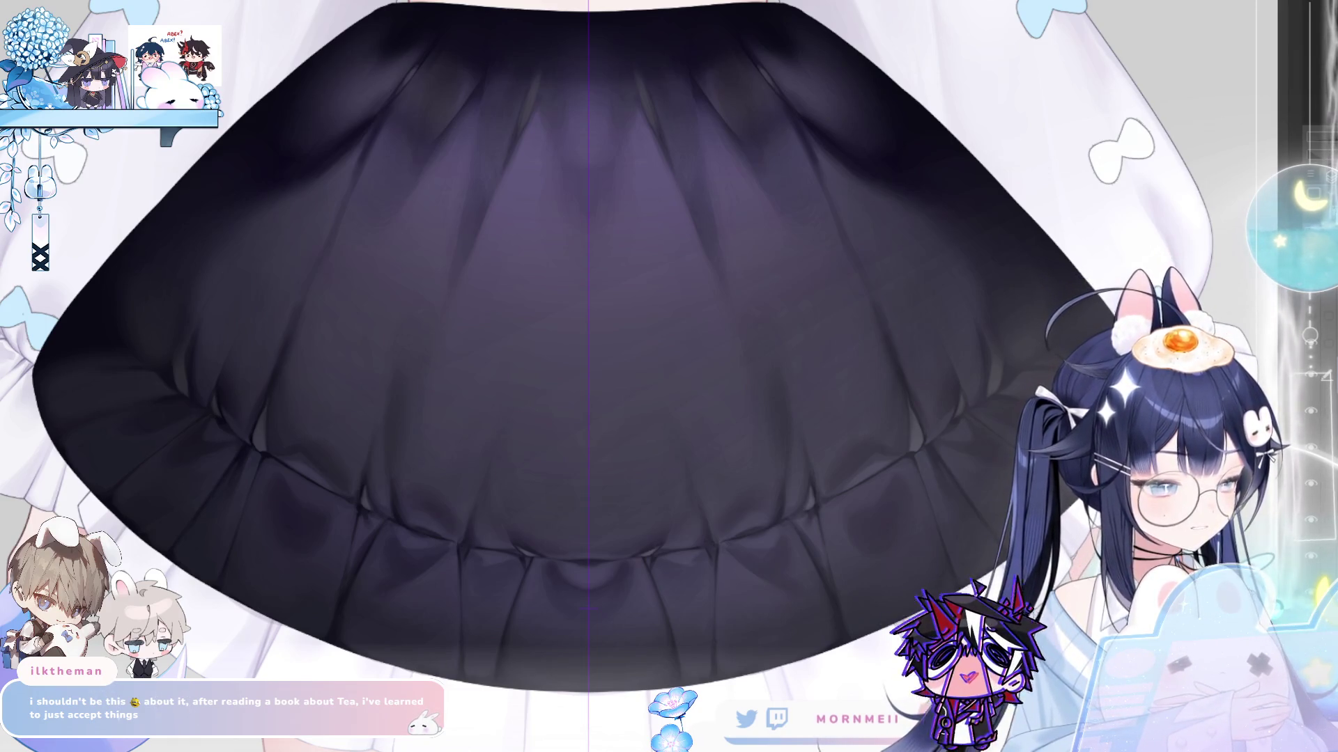
- Compare the skirt shading layer on and off, then move it up and right over the folds
key(ctrl+z)
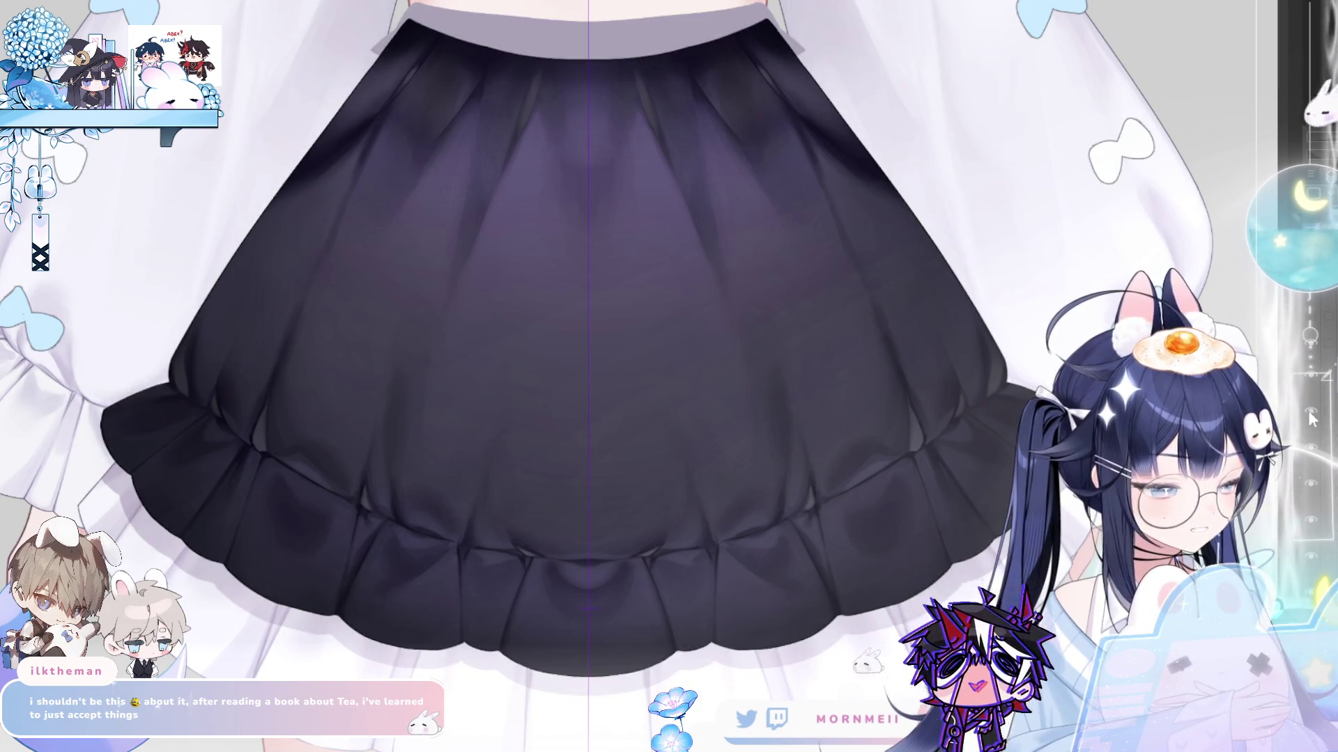
click(1311, 414)
click(1311, 415)
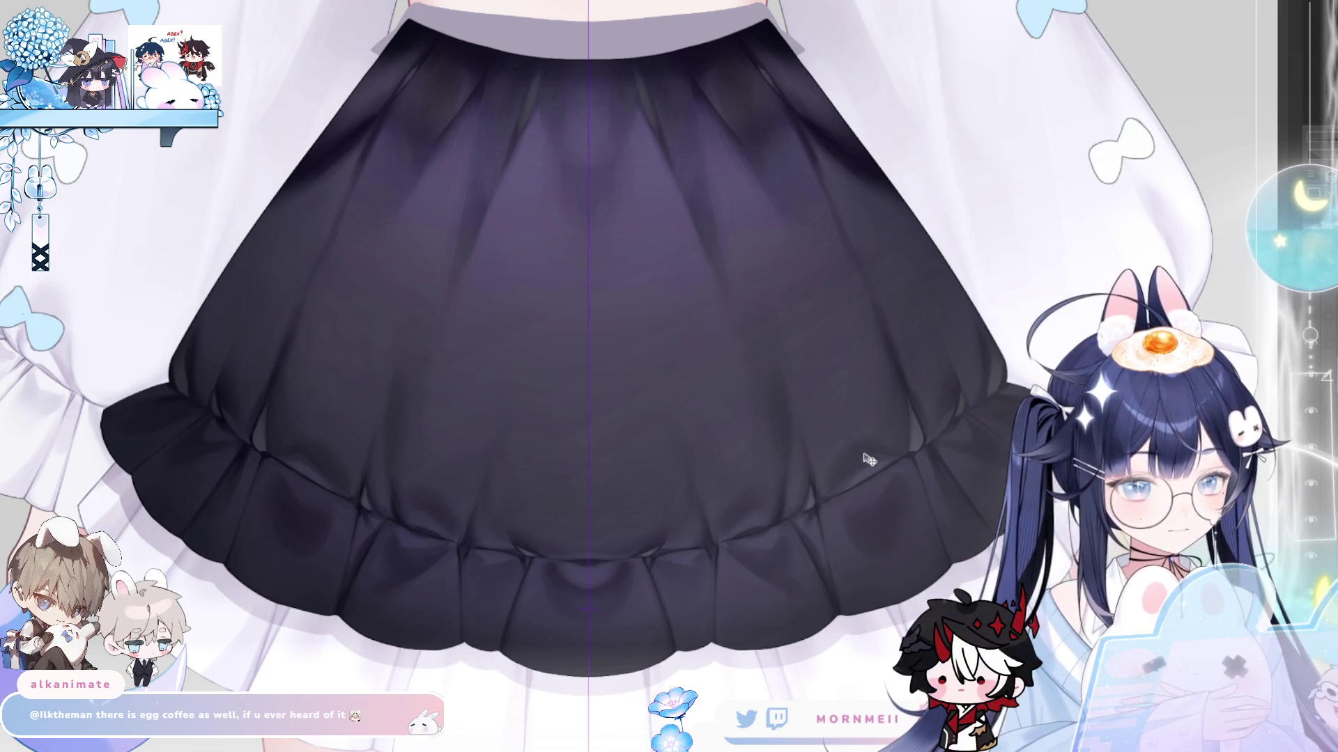
mouse_move(899, 472)
mouse_down()
mouse_move(952, 469)
mouse_move(1036, 558)
mouse_move(725, 556)
mouse_move(776, 558)
mouse_move(784, 532)
mouse_move(853, 532)
mouse_move(829, 529)
mouse_up()
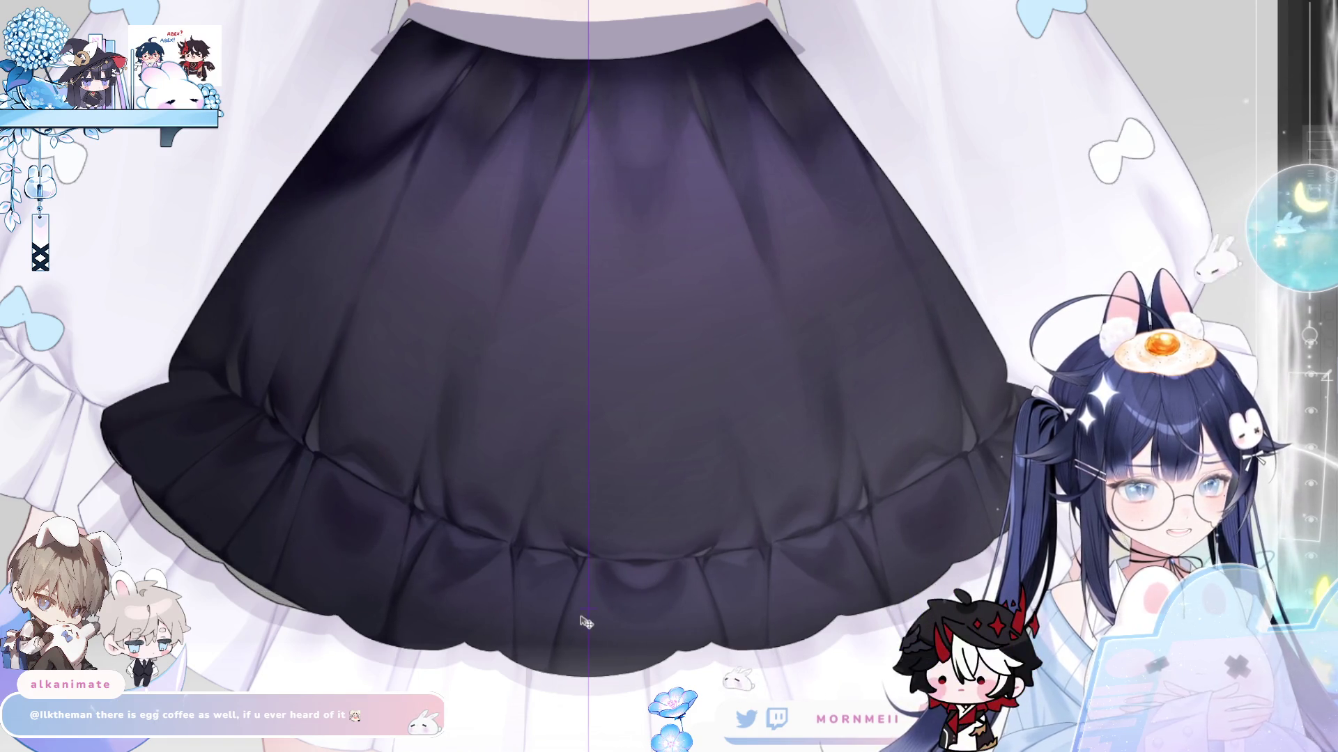
drag(587, 621, 794, 398)
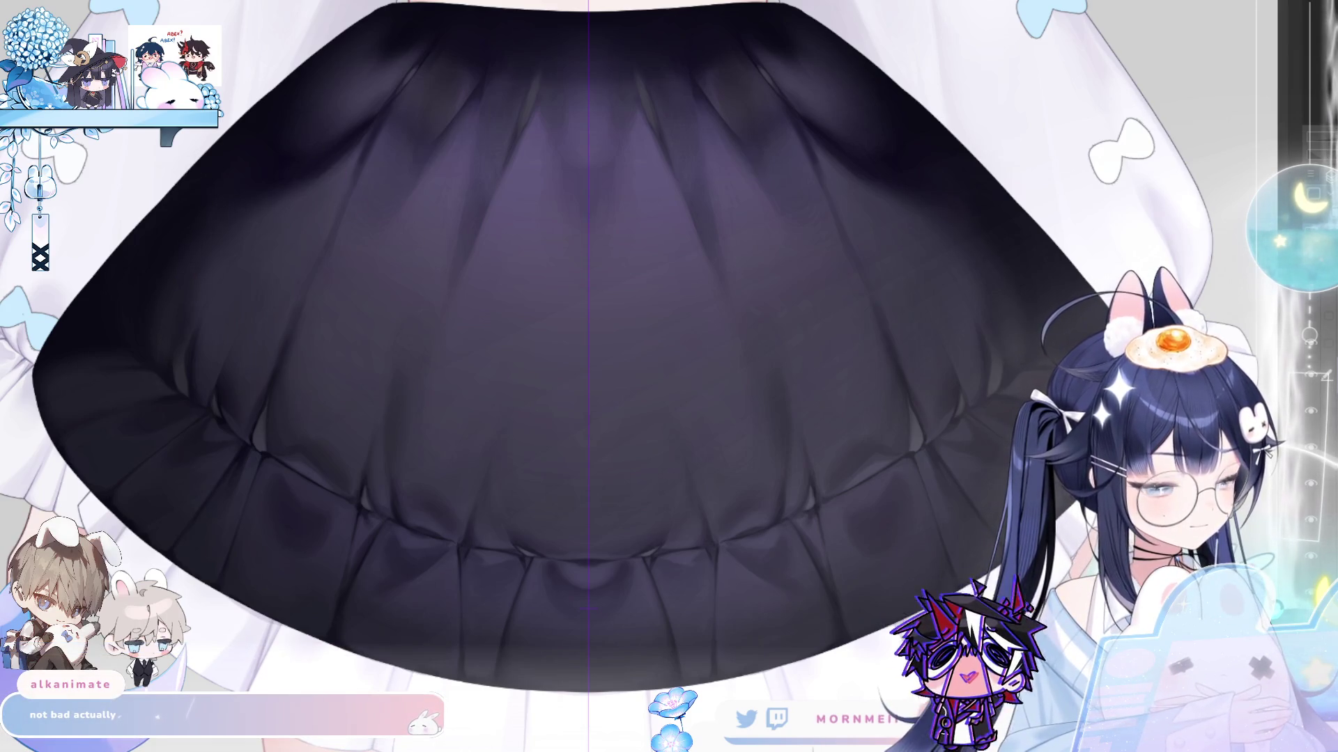
key(ctrl+z)
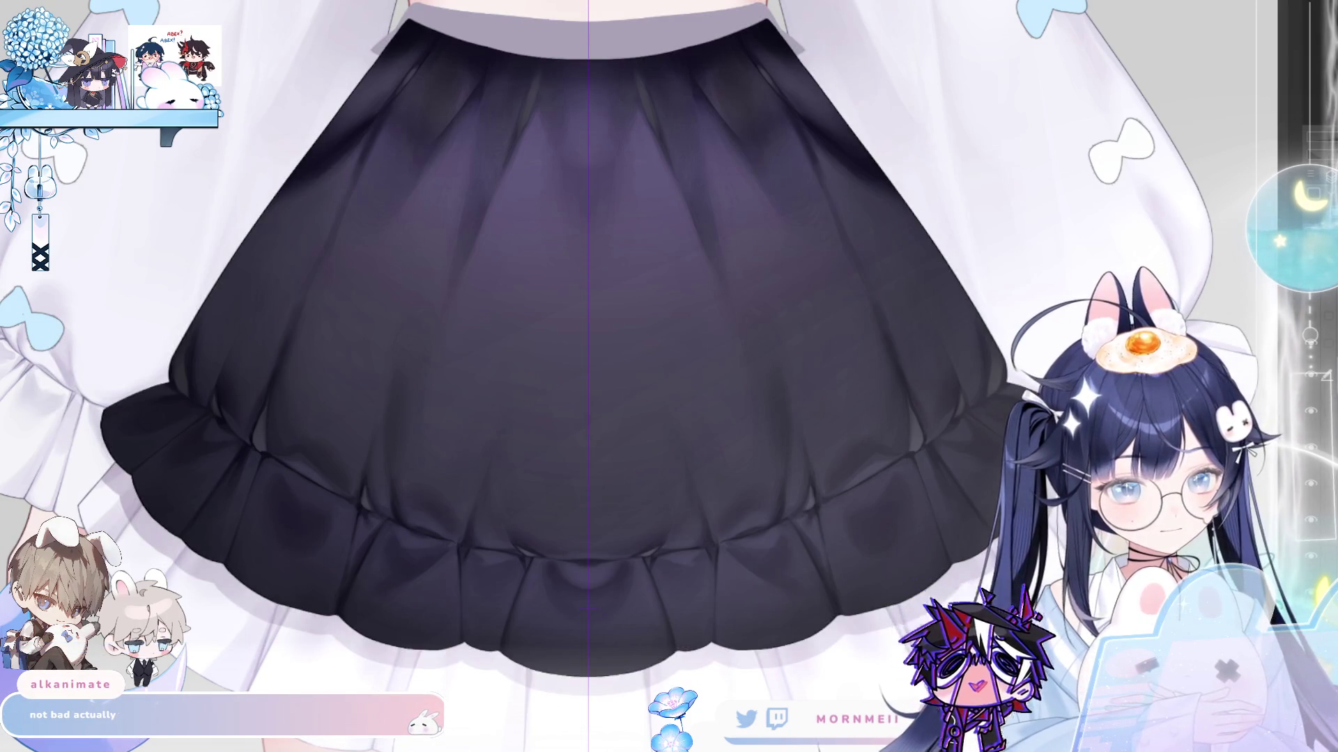
key(ctrl+z)
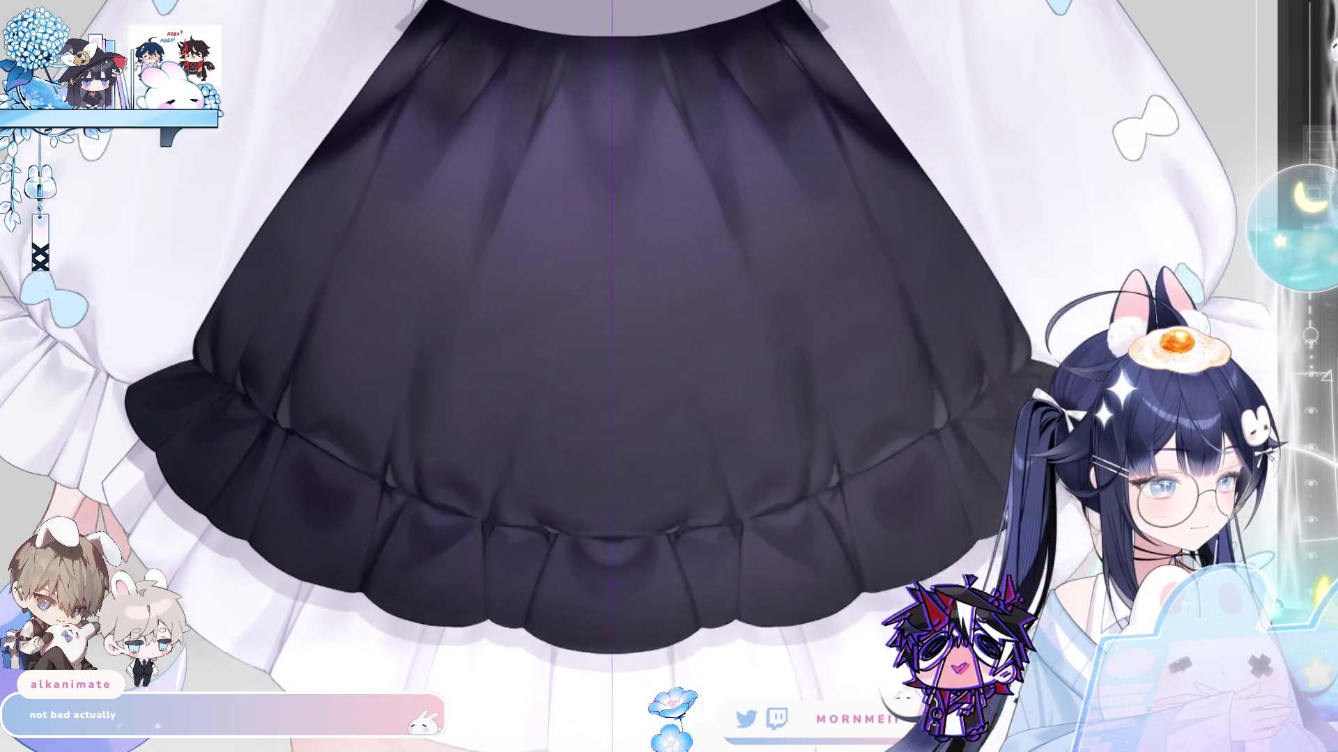
drag(1082, 330, 836, 341)
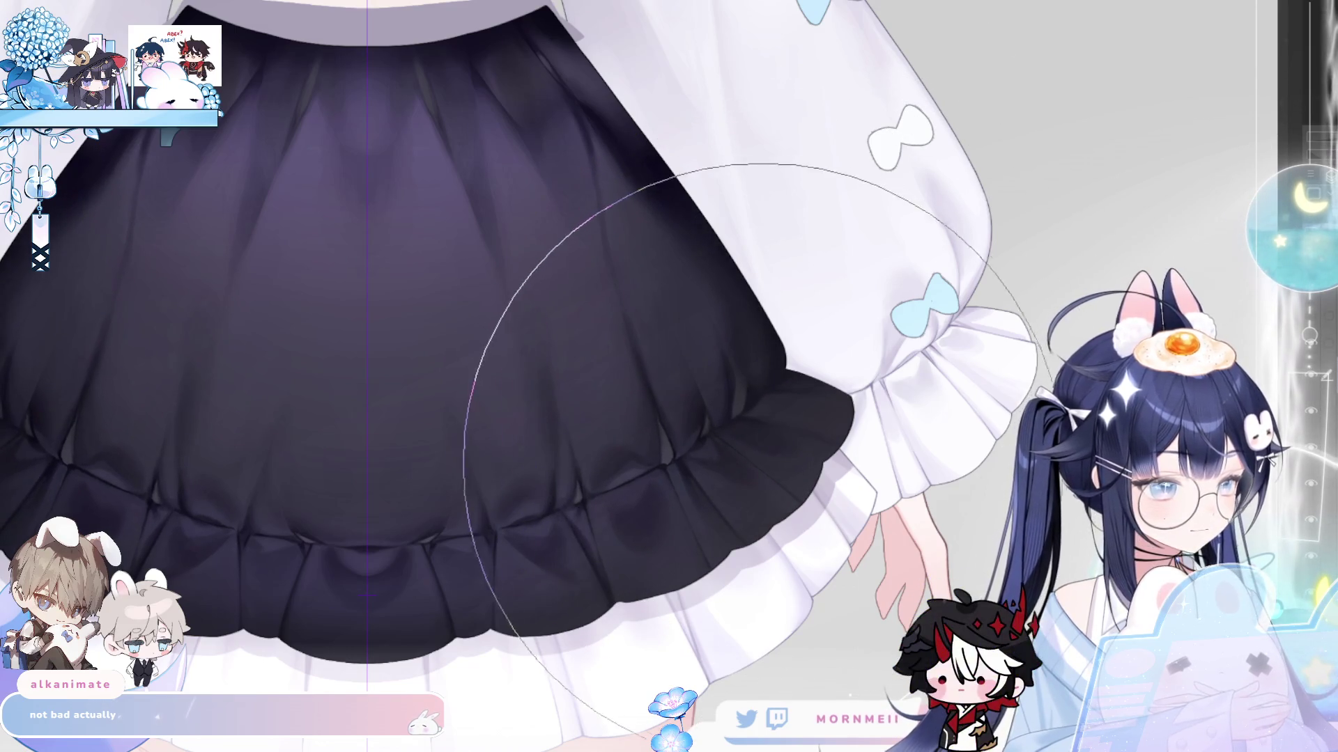
- Paint blended violet pleat shading from the waistband down to the shadowed ruffled band
scroll(760, 402, down, 5)
scroll(717, 481, up, 4)
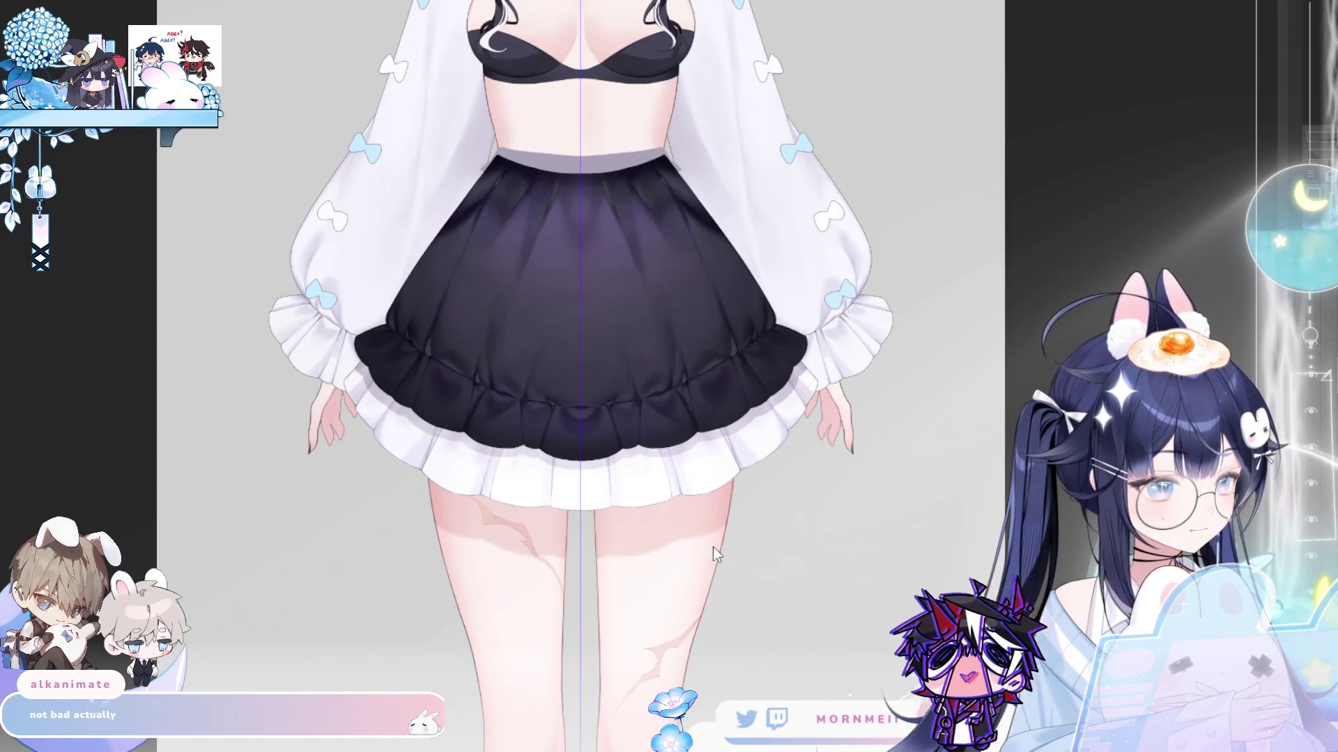
scroll(592, 421, up, 2)
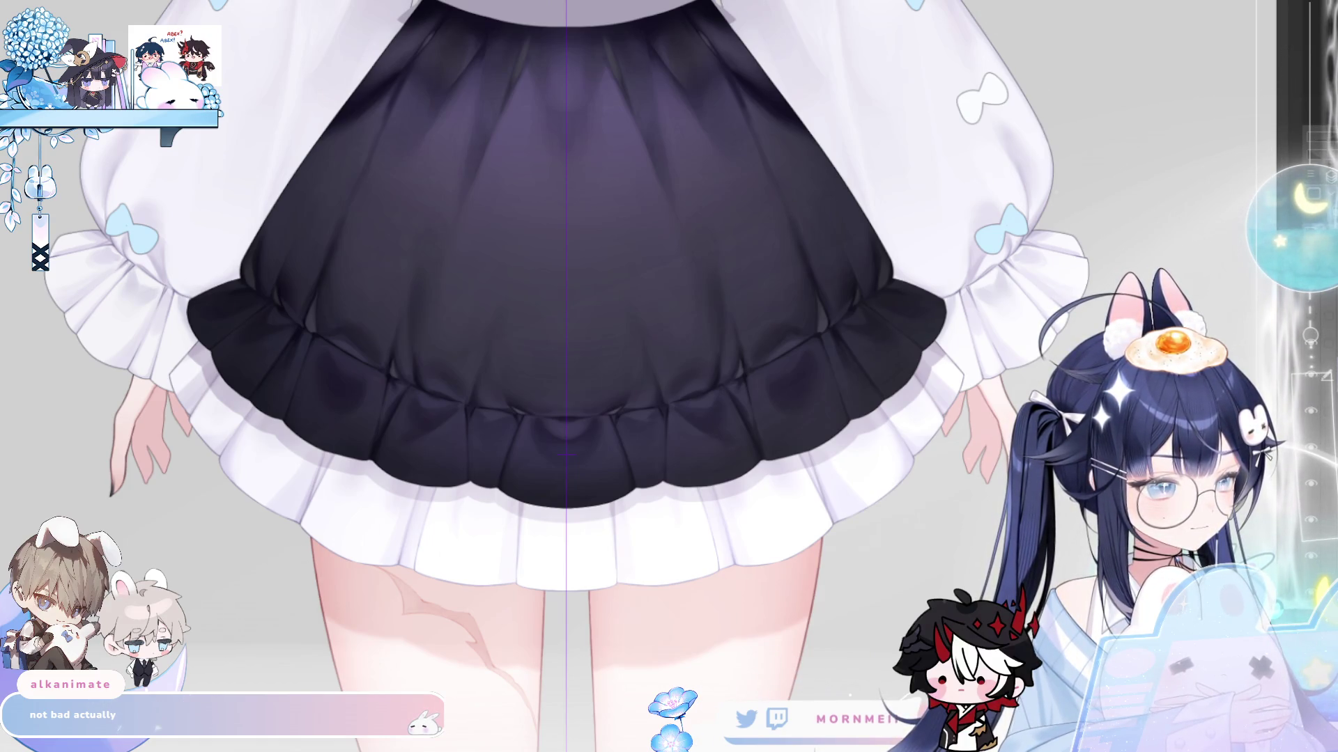
scroll(373, 170, up, 3)
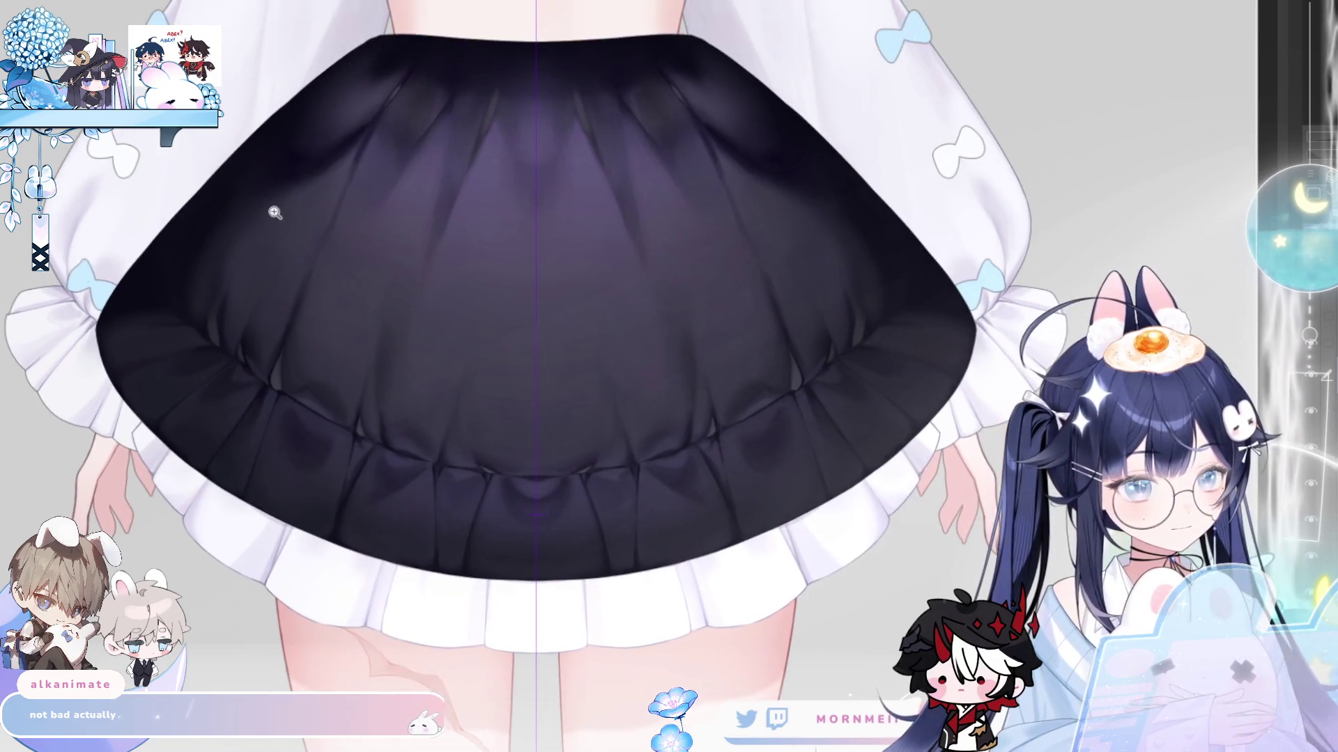
key(bracketright)
key(bracketright)
key(bracketright)
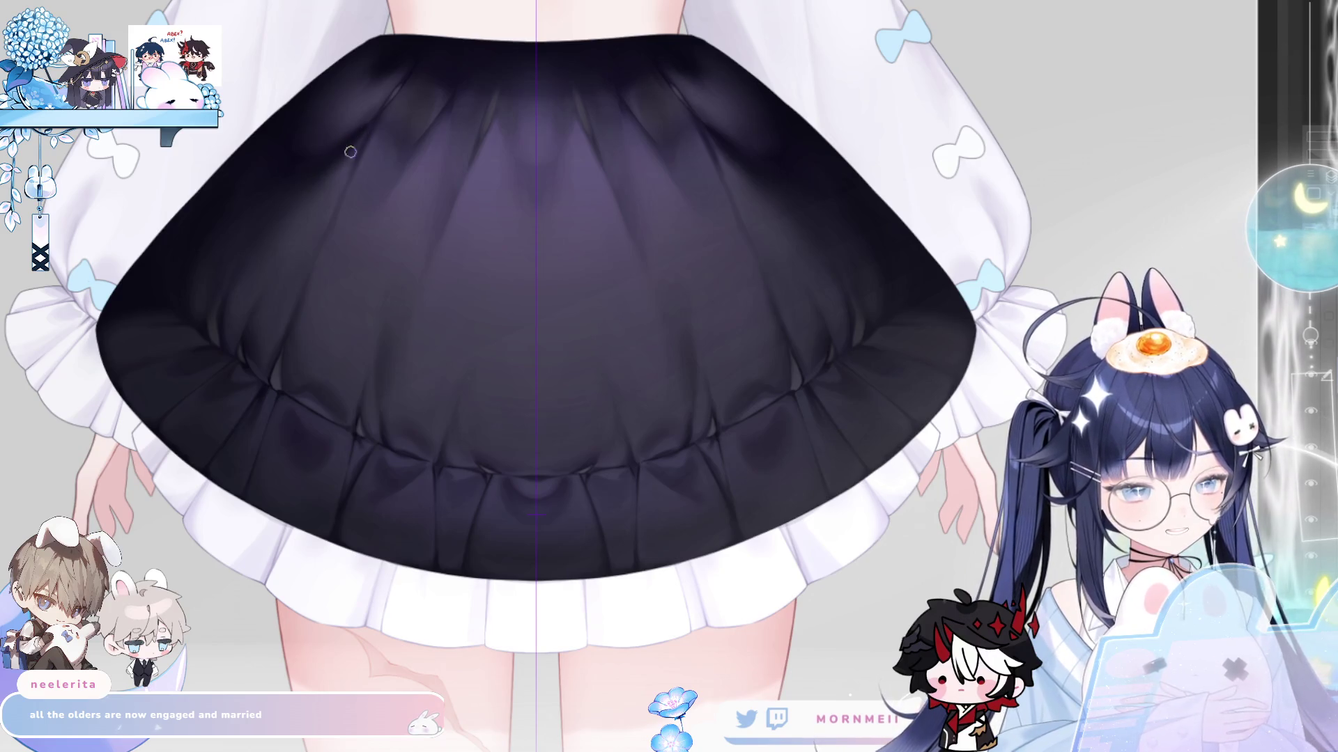
key(bracketright)
key(bracketright)
key(bracketright)
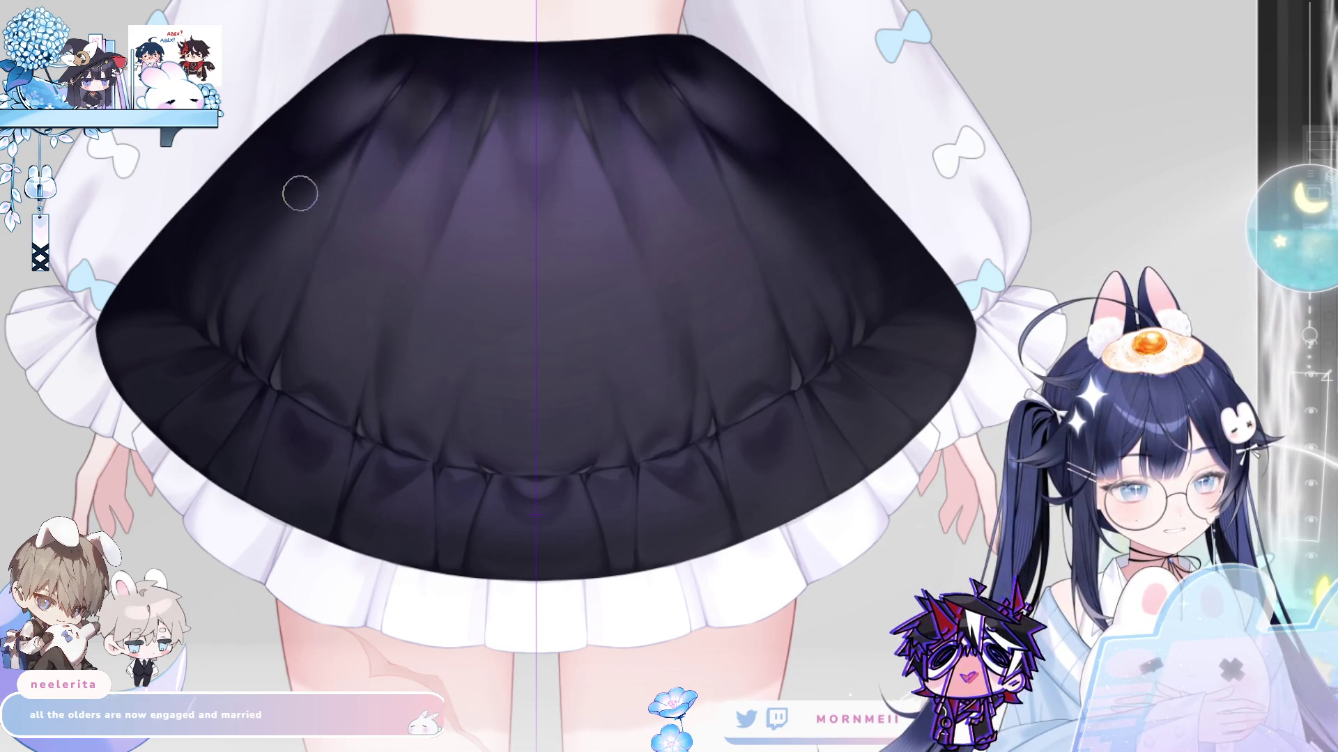
key(bracketleft)
key(bracketleft)
key(bracketleft)
drag(366, 134, 315, 190)
key(ctrl+z)
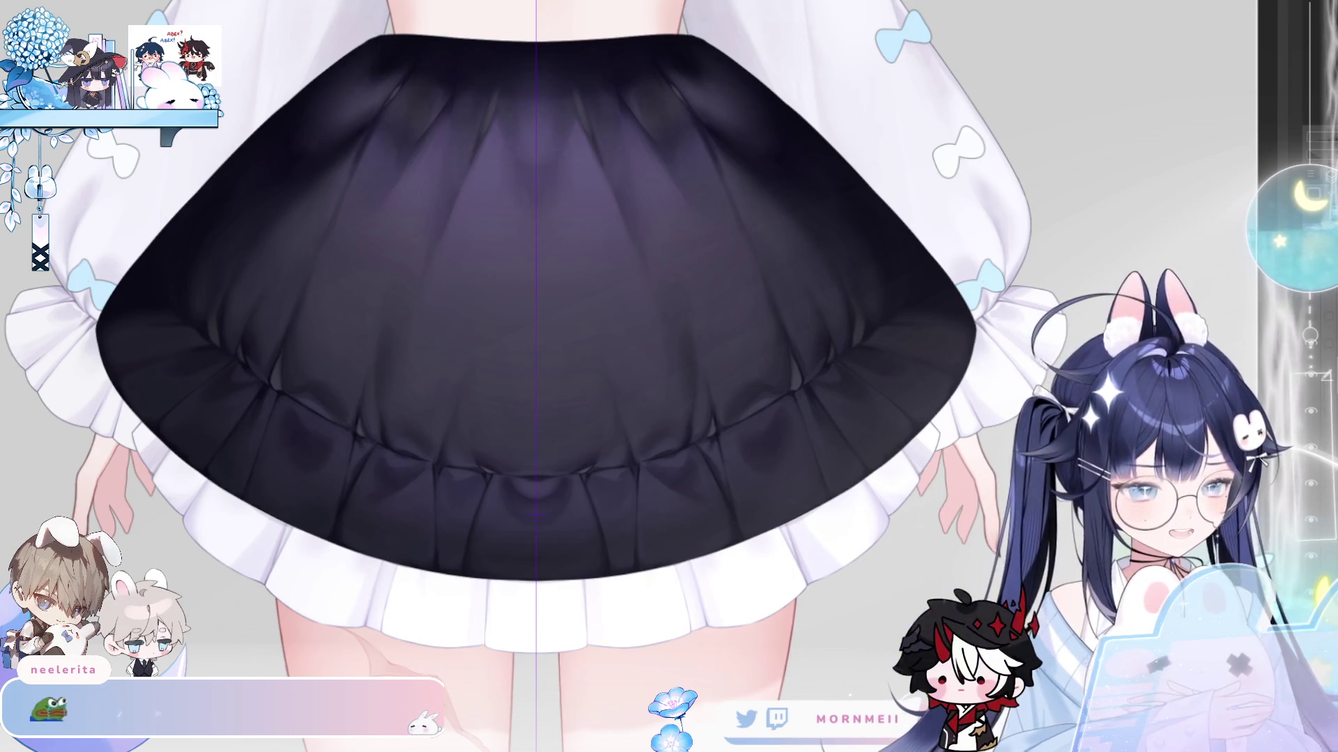
key(ctrl+z)
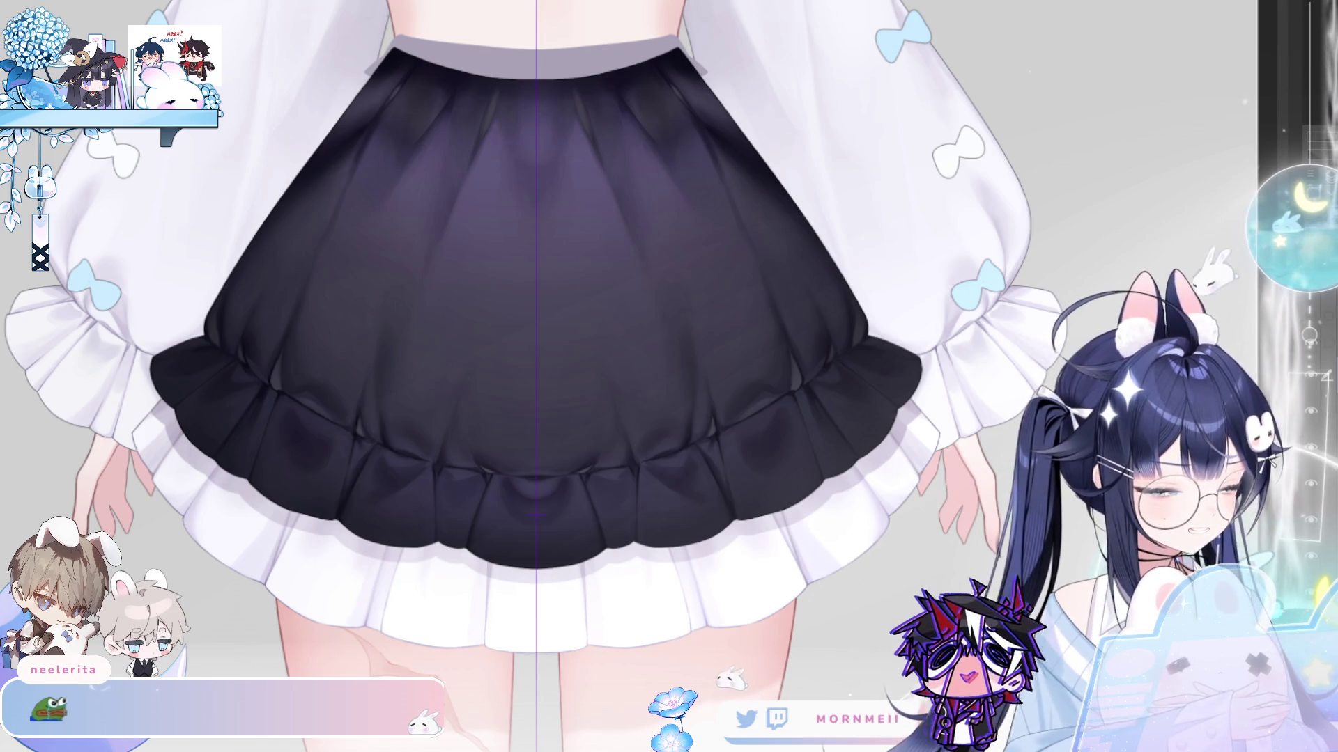
click(1310, 333)
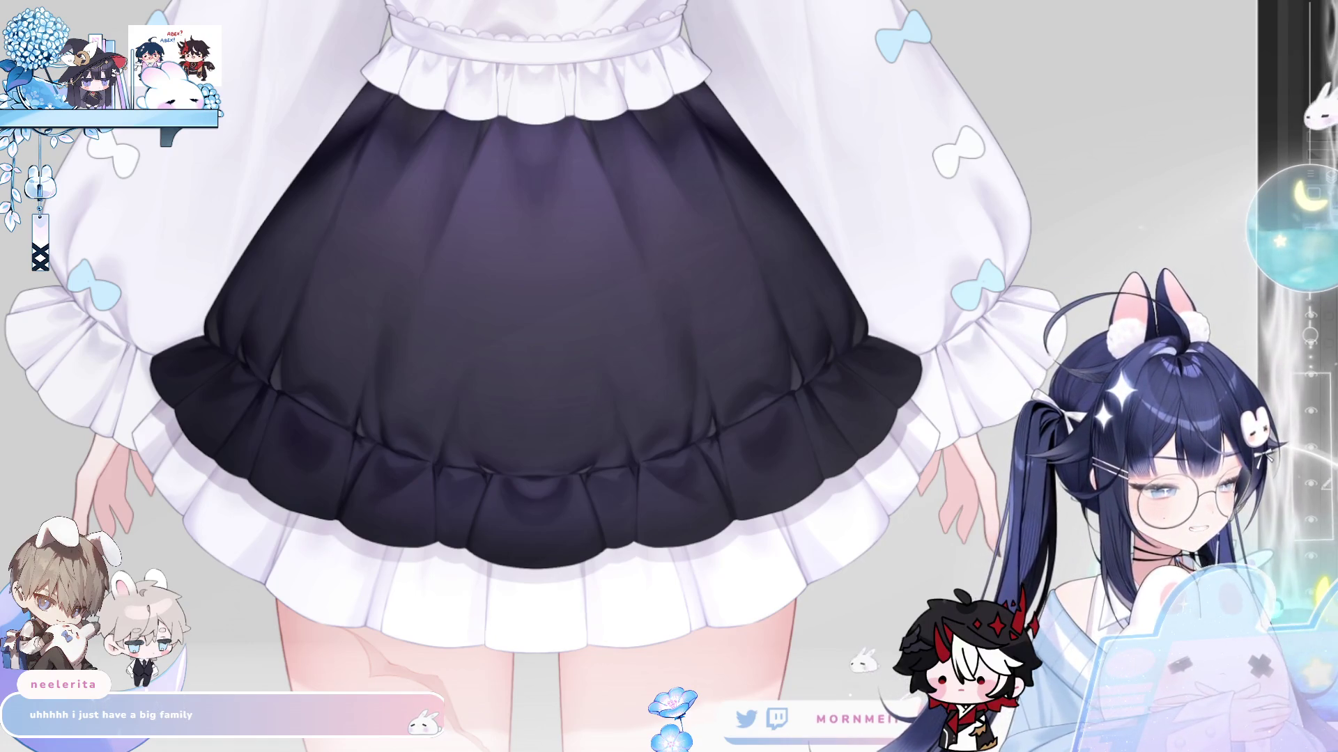
scroll(784, 553, down, 2)
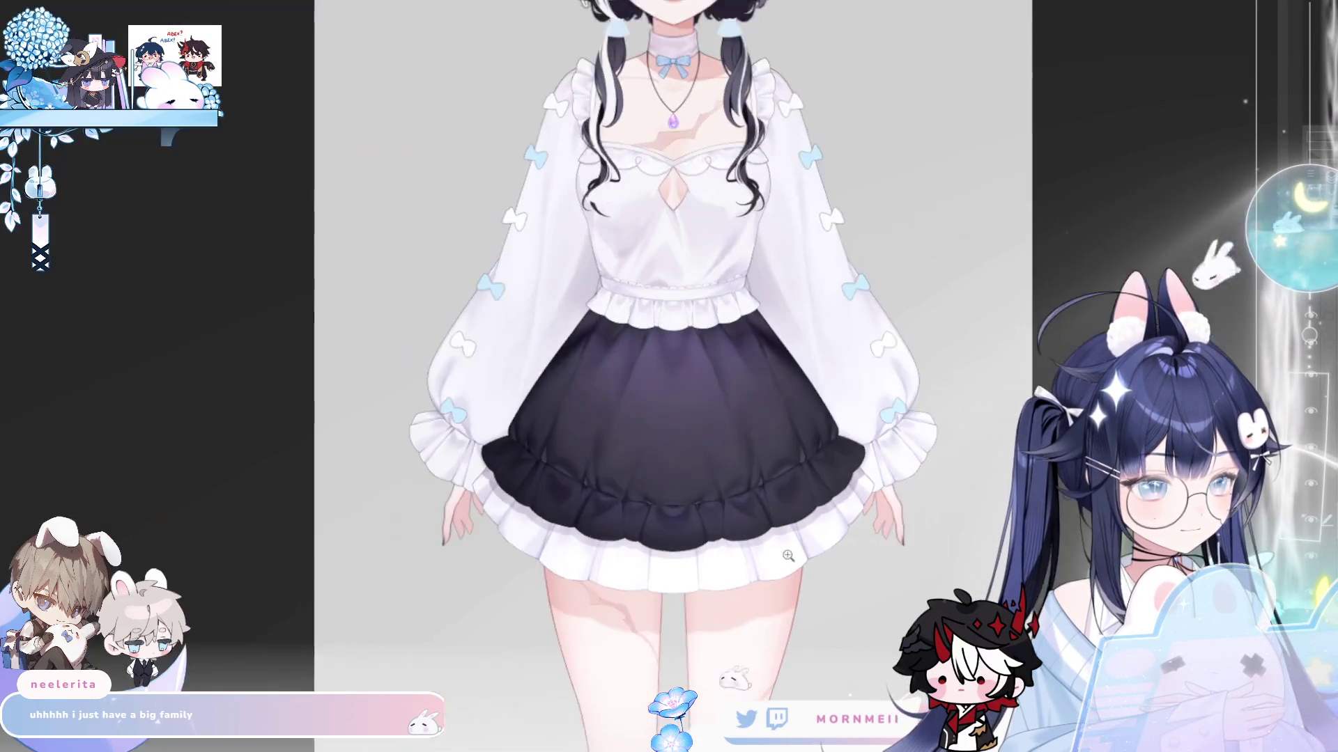
drag(681, 641, 543, 605)
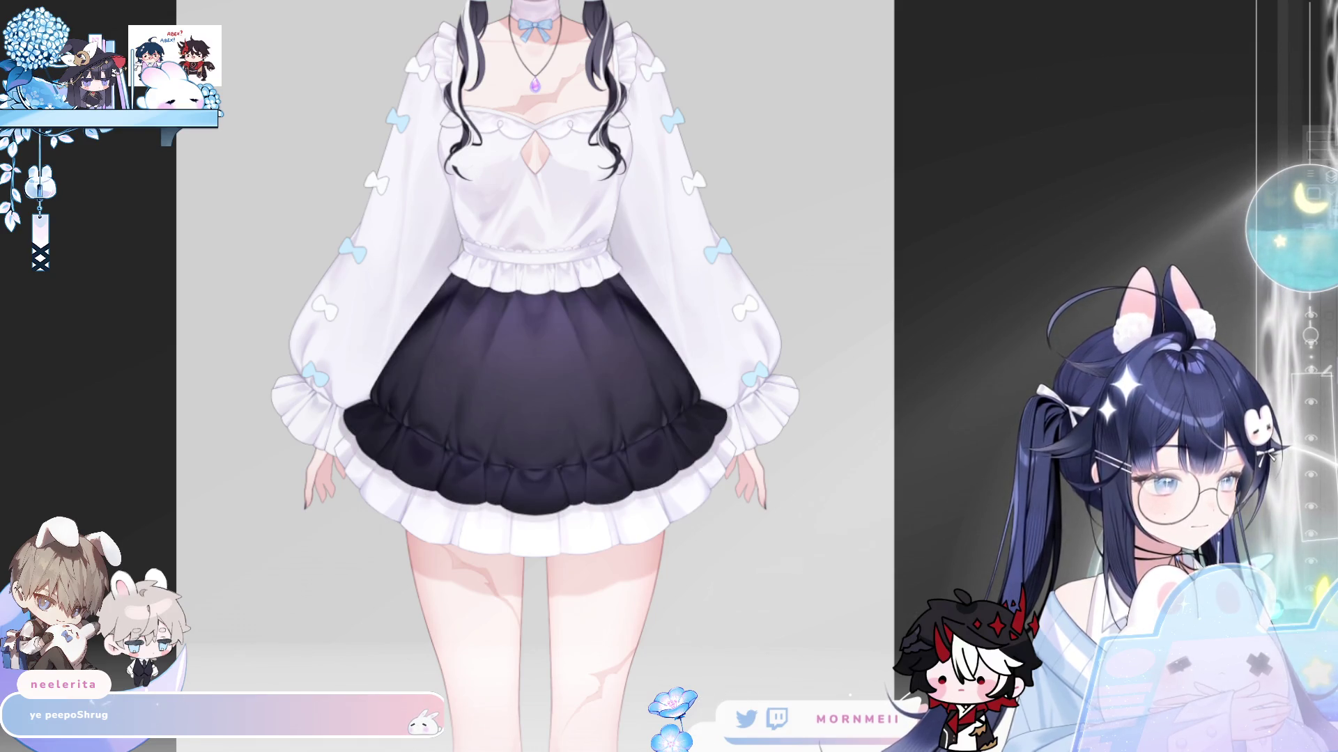
click(1312, 376)
click(1312, 376)
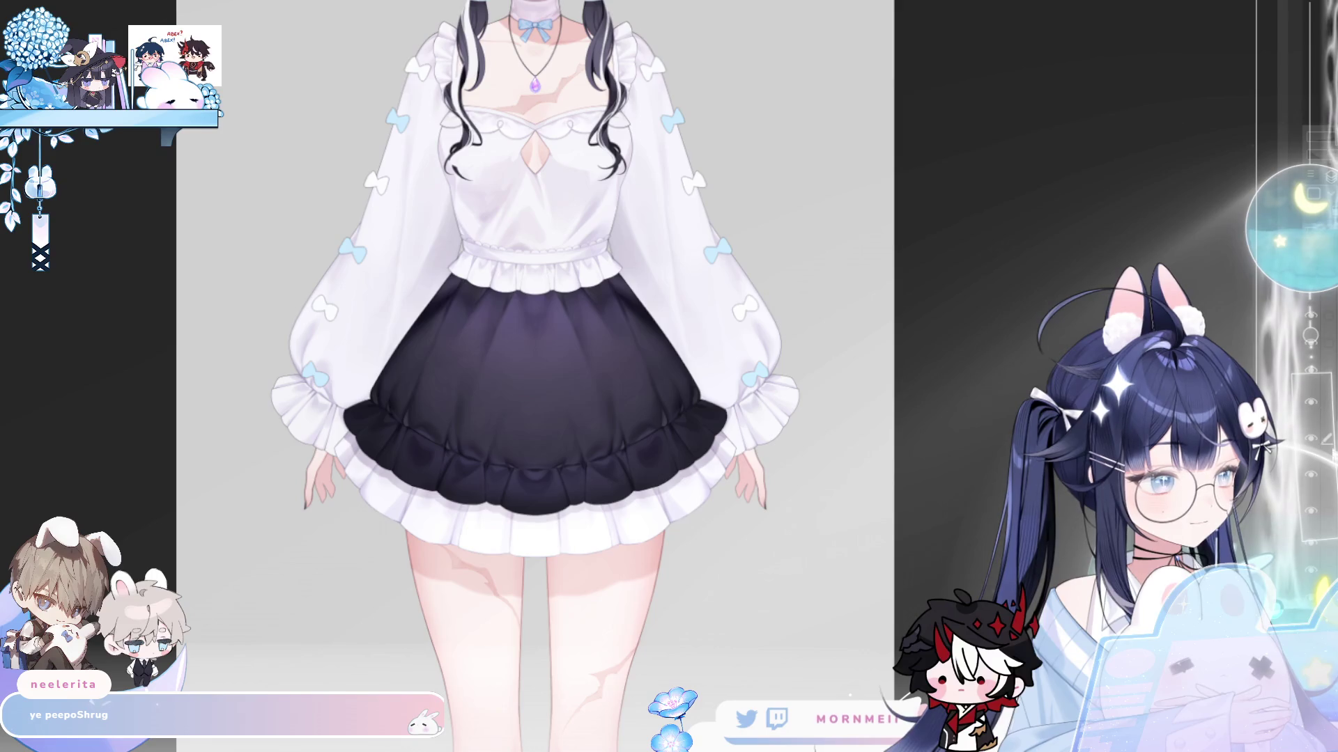
click(1309, 441)
click(1310, 440)
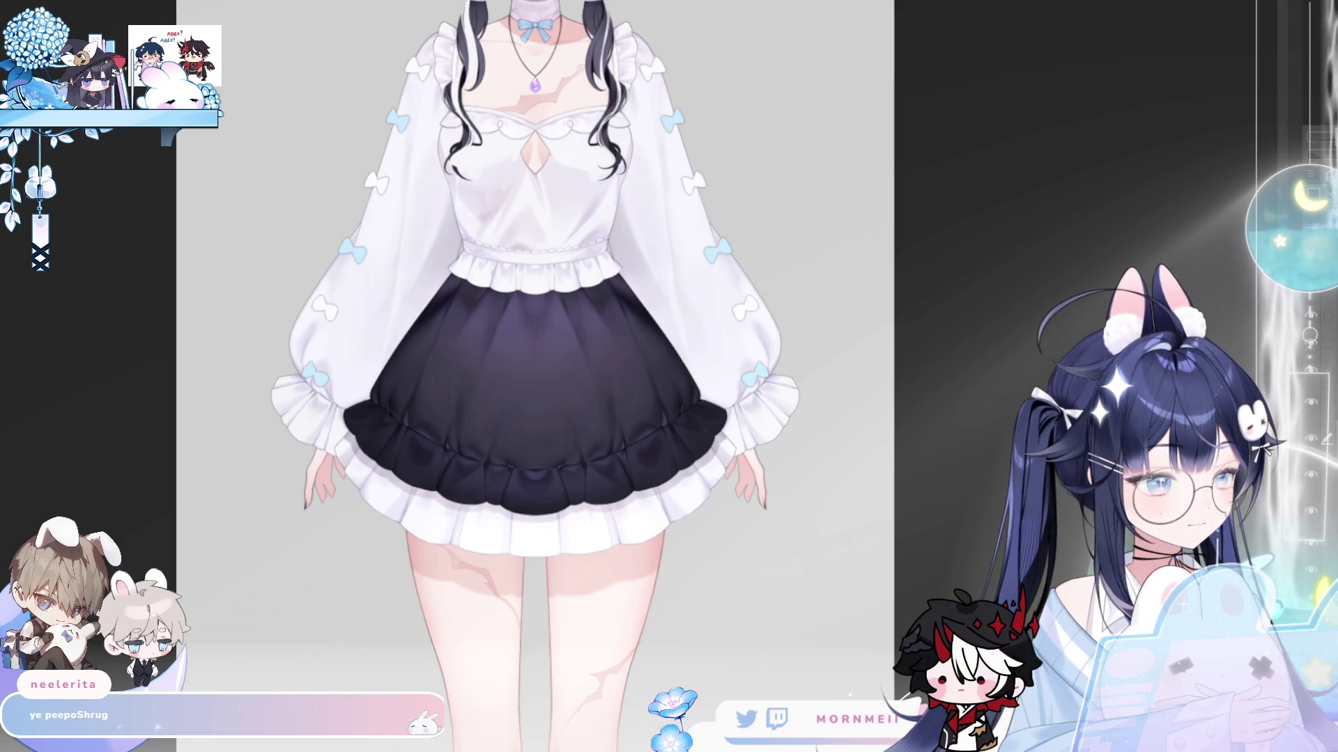
click(1309, 403)
- Hide the navy skirt and lavender overlay layers so the ruffled skirt shows plain white
click(342, 379)
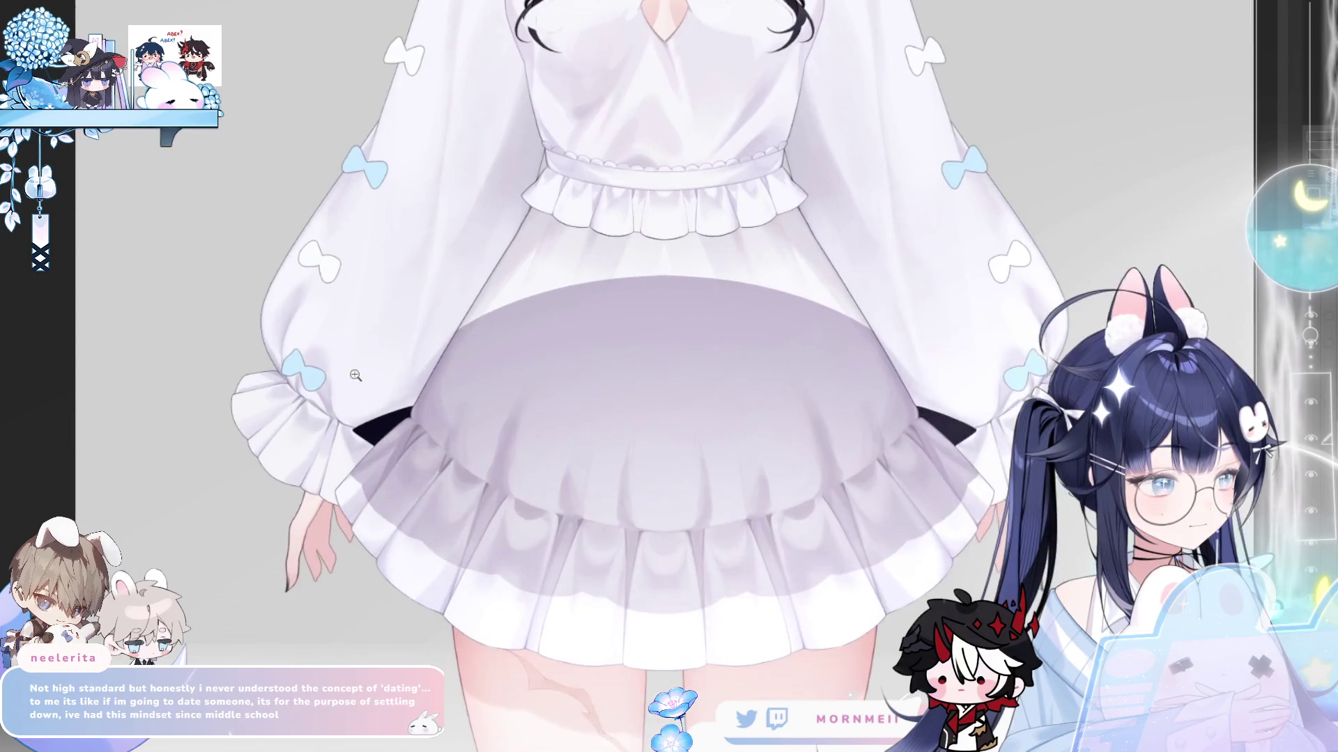
click(1309, 404)
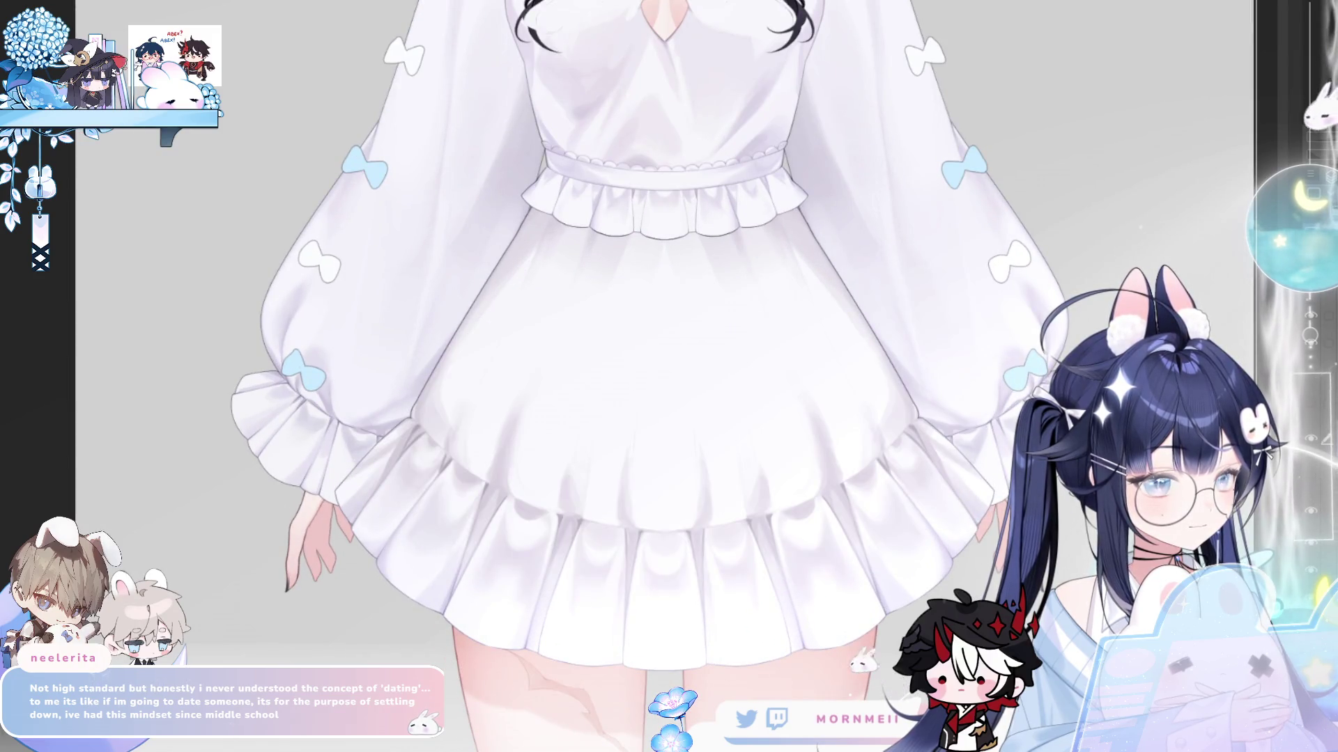
alt+click(795, 370)
click(726, 496)
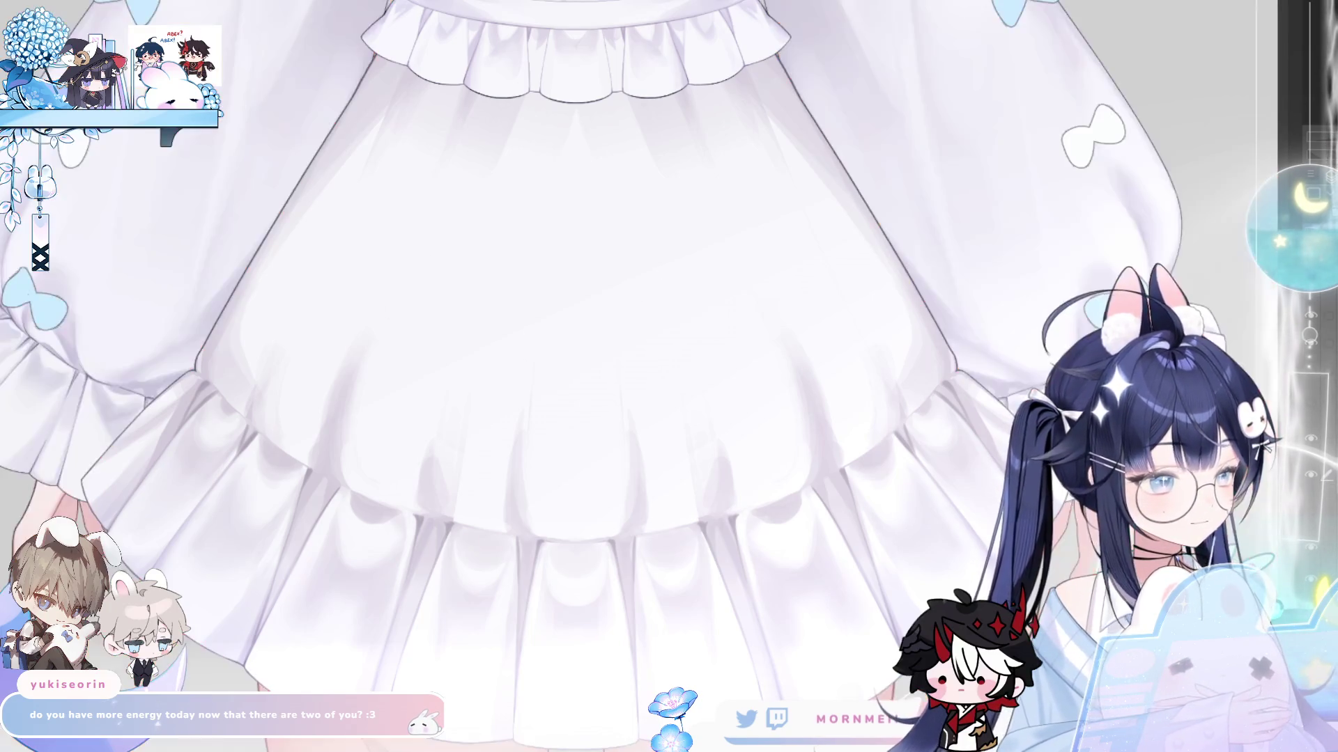
scroll(442, 295, down, 2)
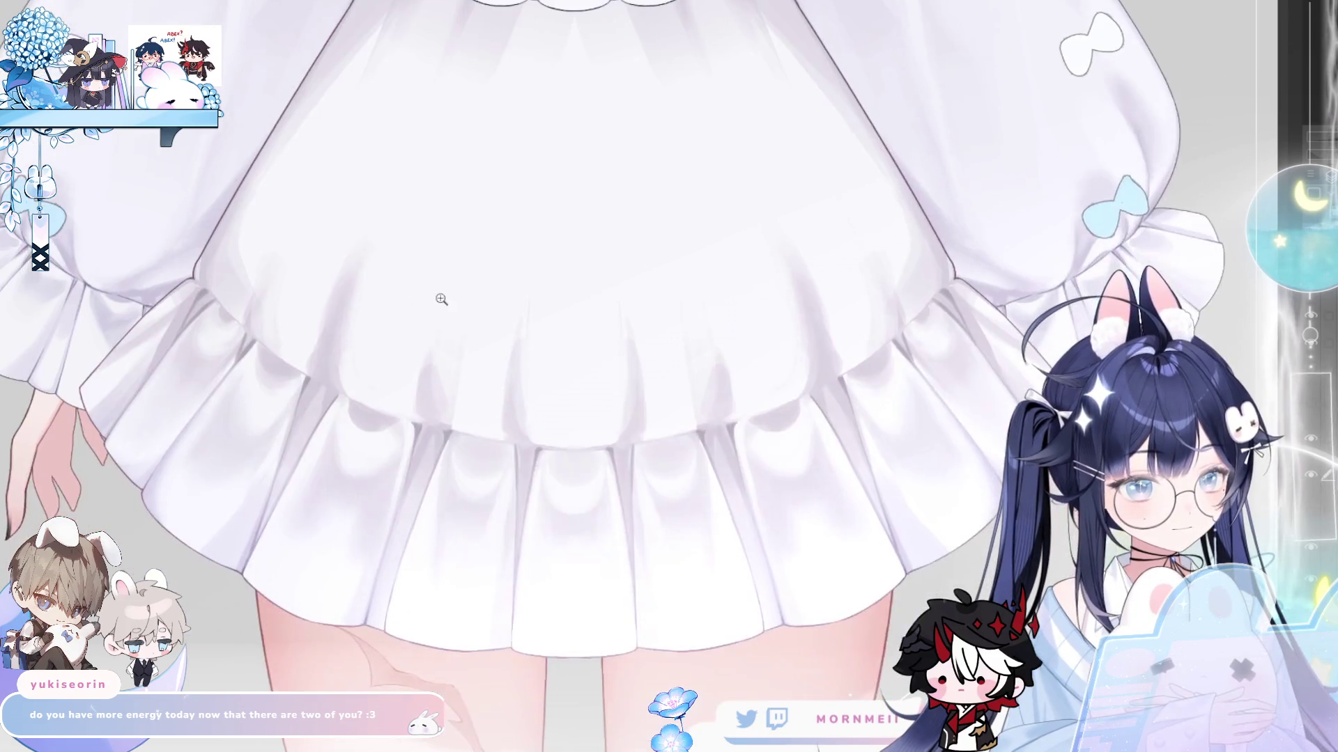
key(ctrl+t)
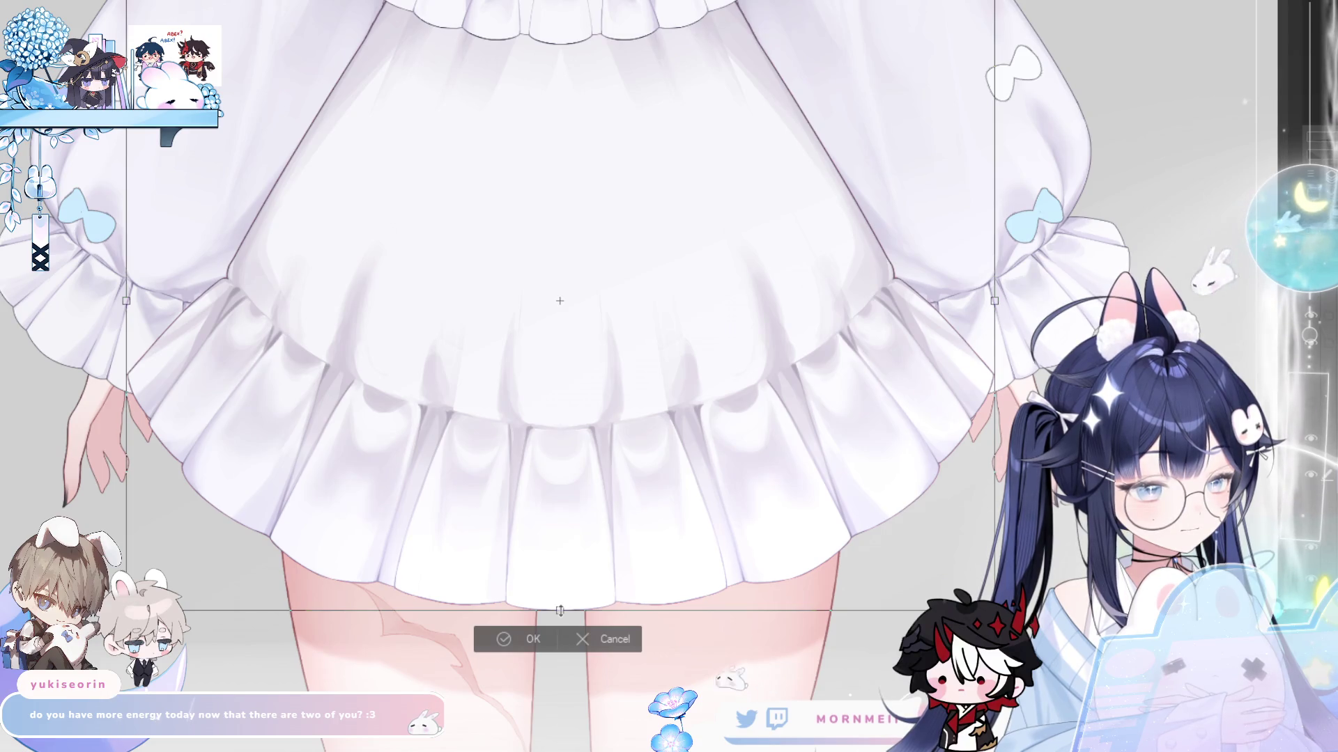
- Enlarge the white dress layer slightly downward and apply the transform
drag(560, 610, 560, 611)
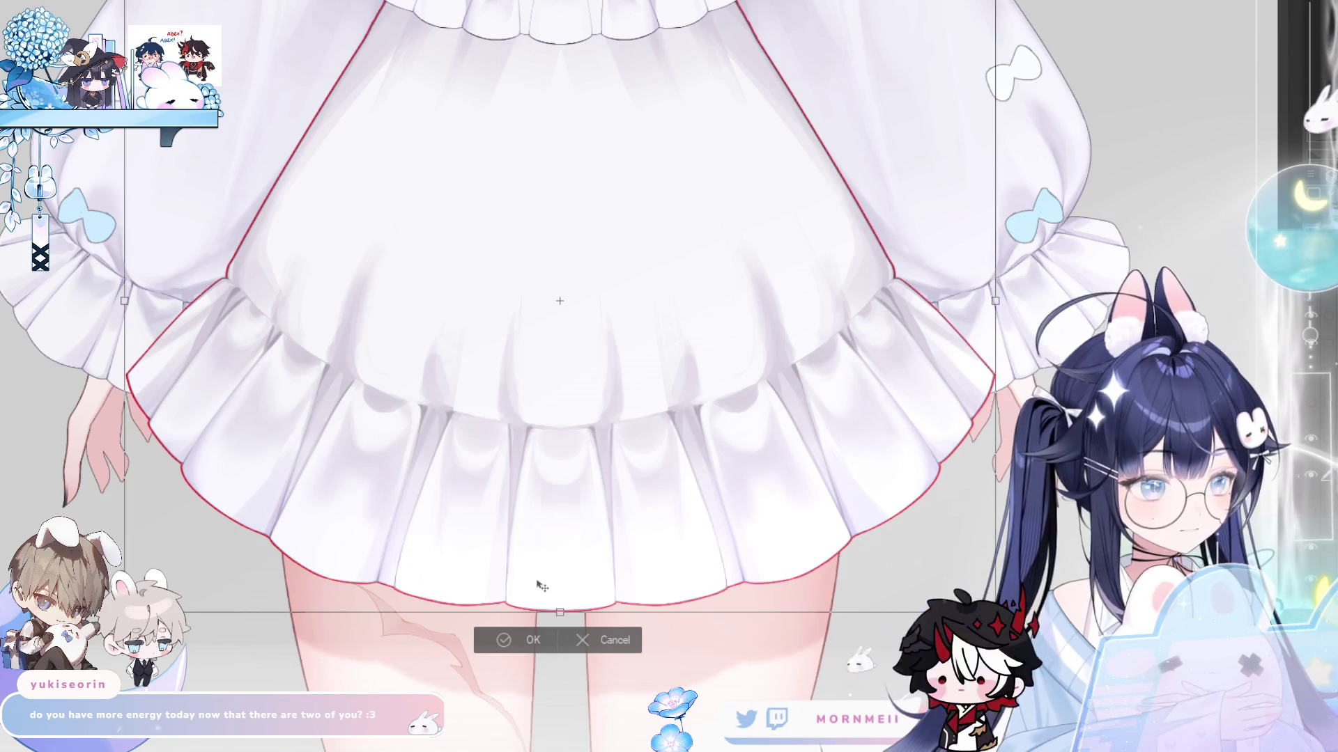
key(Return)
scroll(578, 498, up, 3)
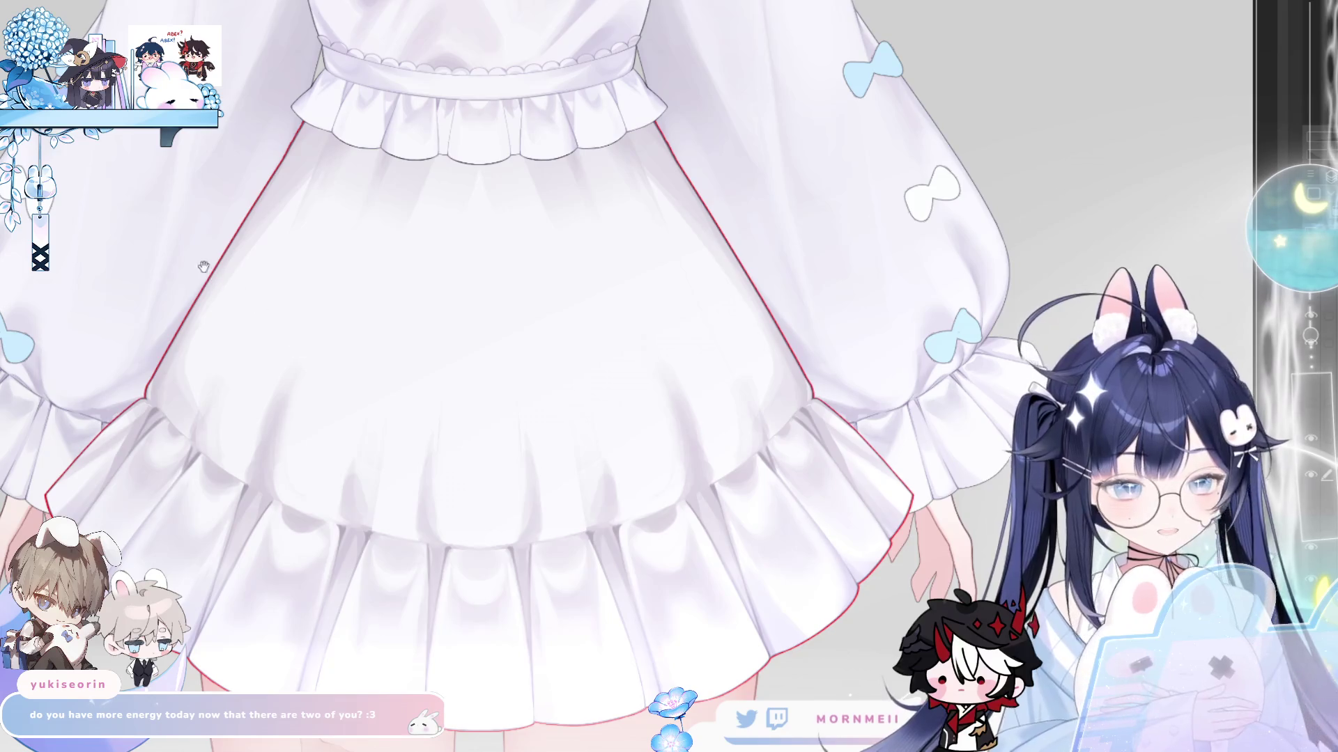
scroll(432, 478, up, 10)
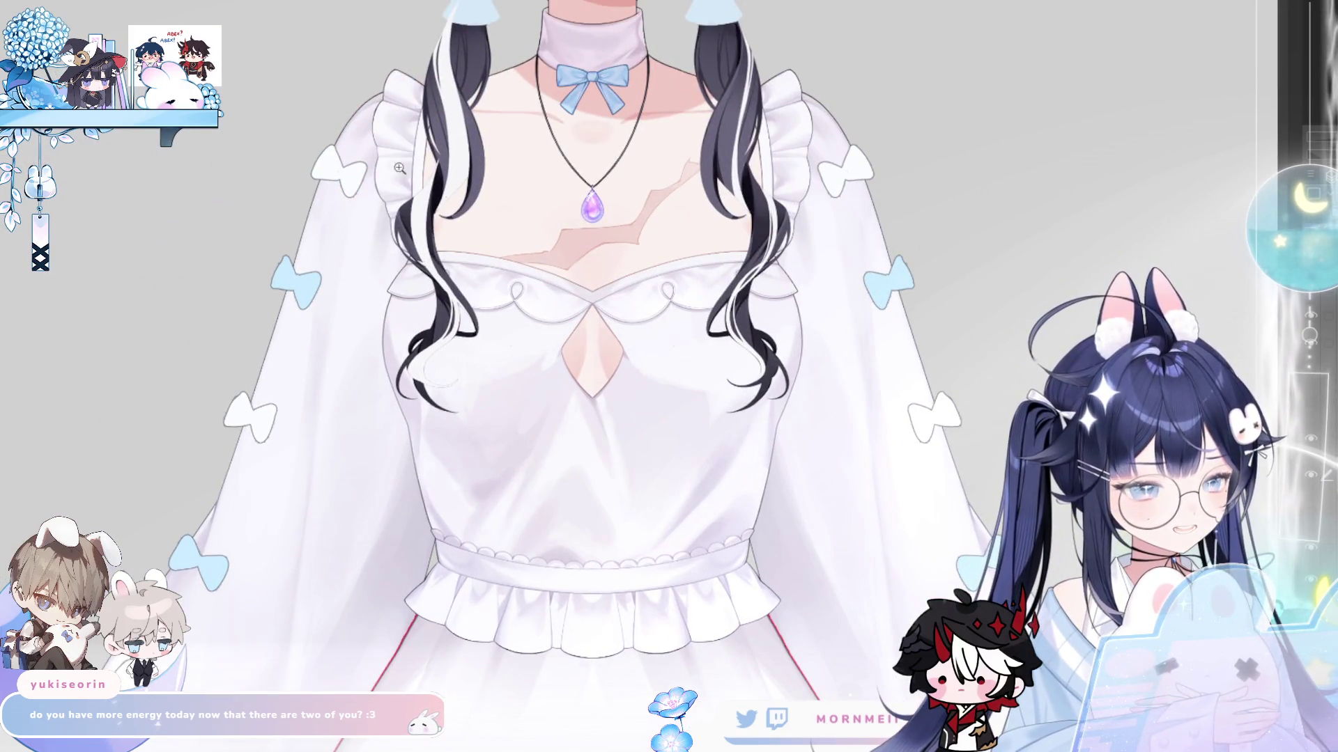
scroll(445, 543, up, 5)
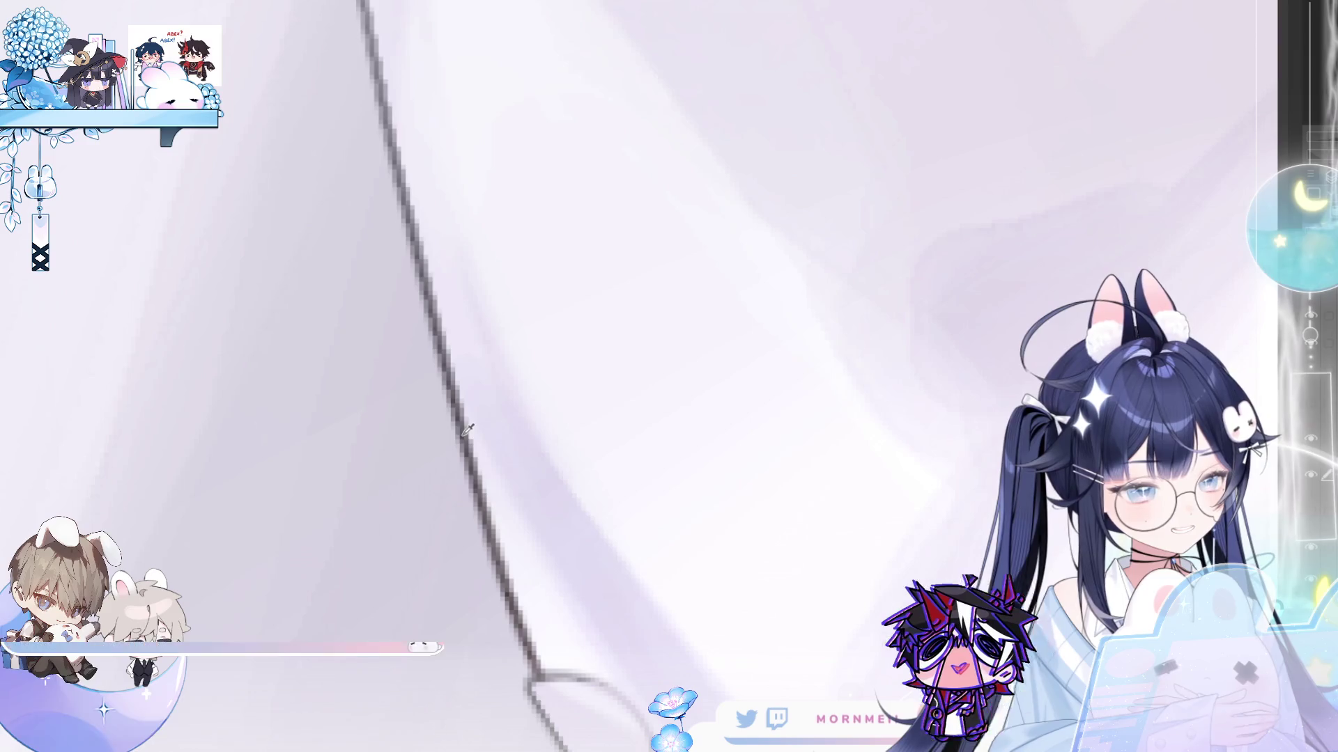
scroll(468, 430, down, 10)
mouse_move(640, 556)
mouse_down()
mouse_move(508, 314)
mouse_move(436, 307)
mouse_up()
scroll(439, 320, up, 3)
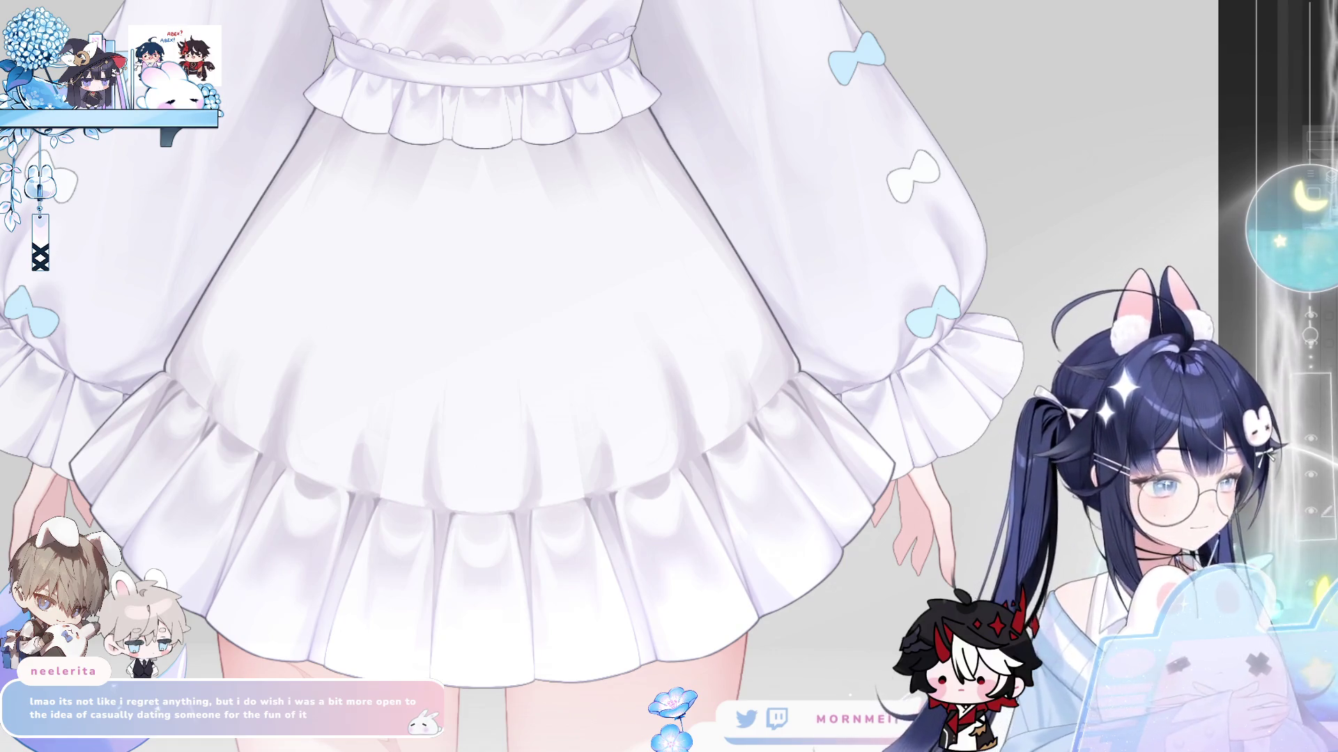
click(1324, 443)
click(1324, 443)
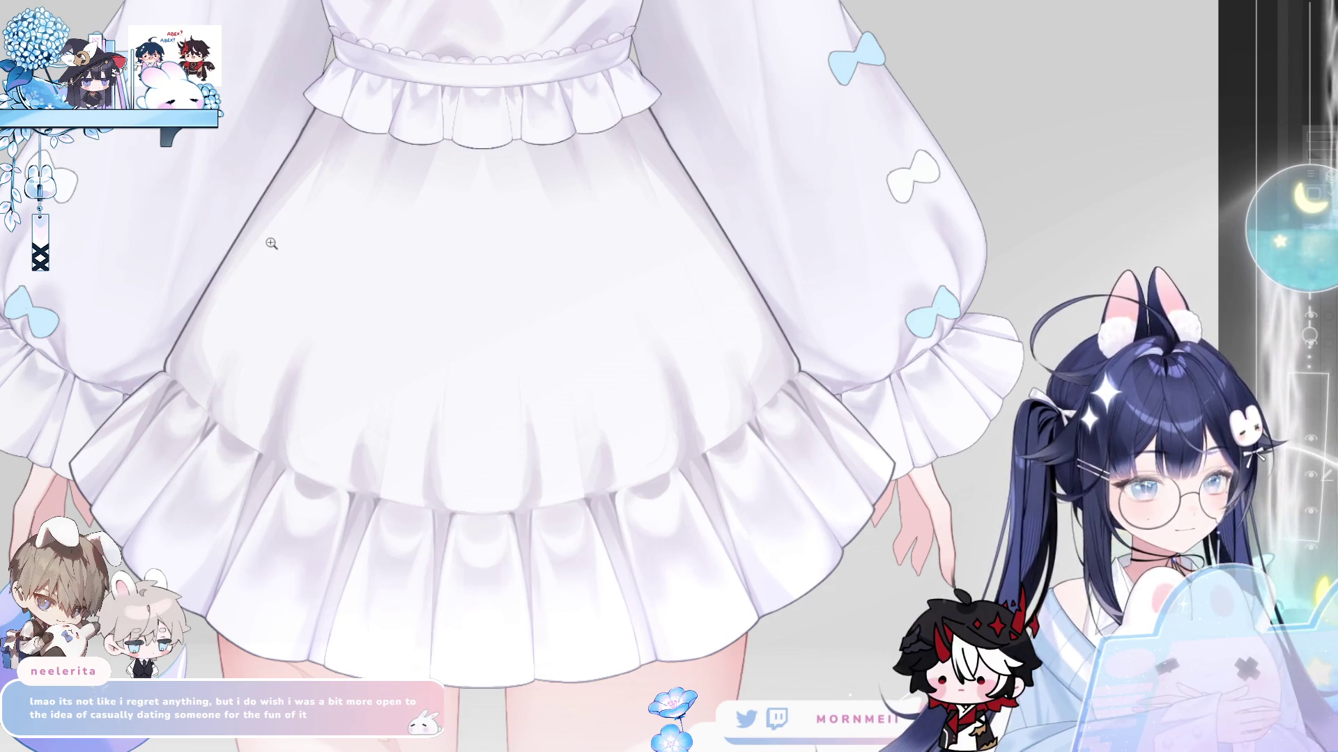
key(ctrl+minus)
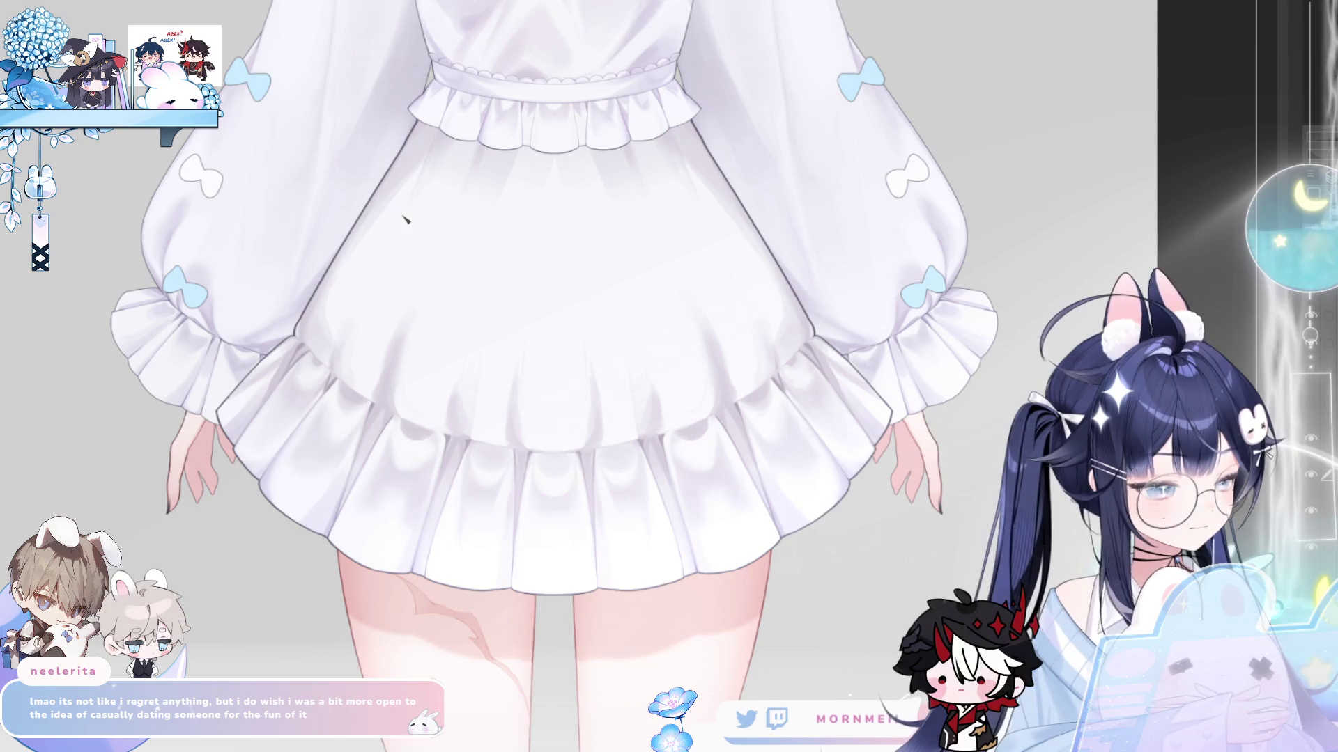
- Brush mirrored white curves along the skirt hem and up the sides to the waist
mouse_move(195, 404)
mouse_down()
mouse_move(261, 501)
mouse_move(418, 599)
mouse_move(239, 487)
mouse_up()
key(ctrl+z)
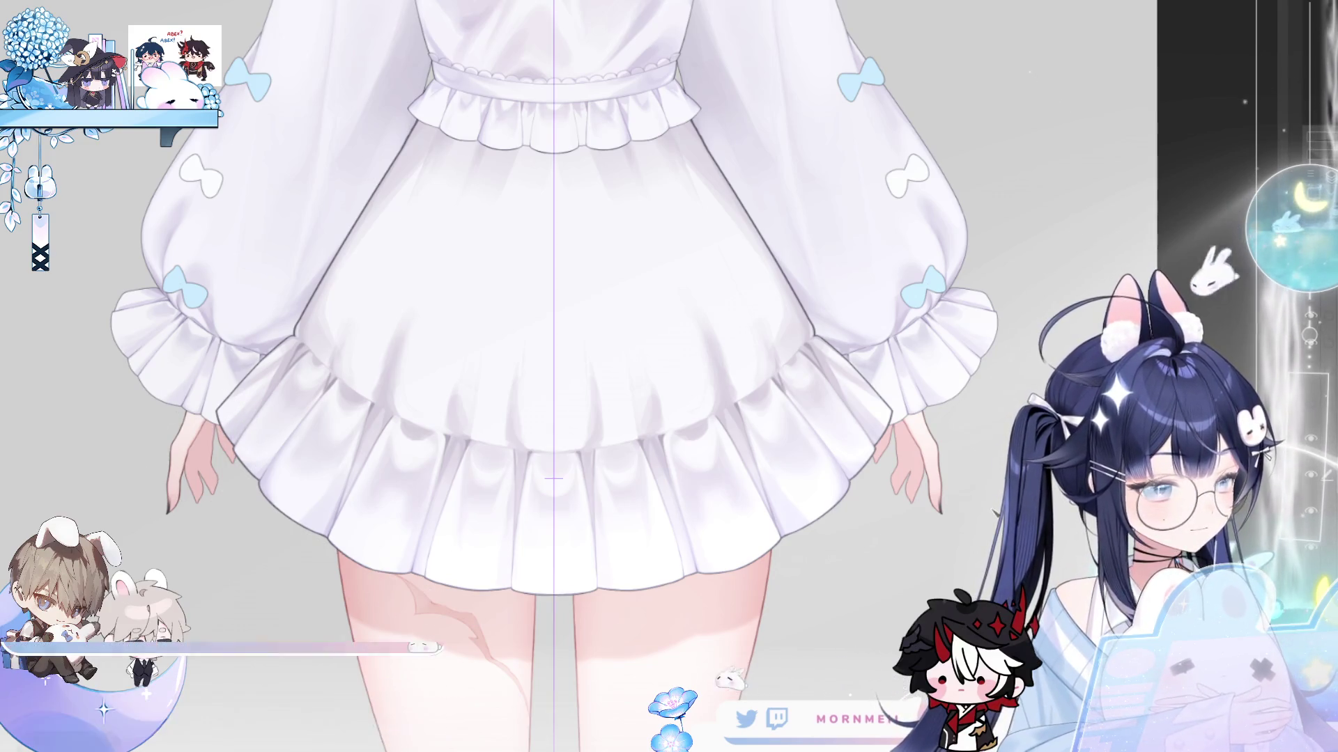
drag(198, 388, 526, 586)
key(ctrl+z)
drag(190, 386, 581, 597)
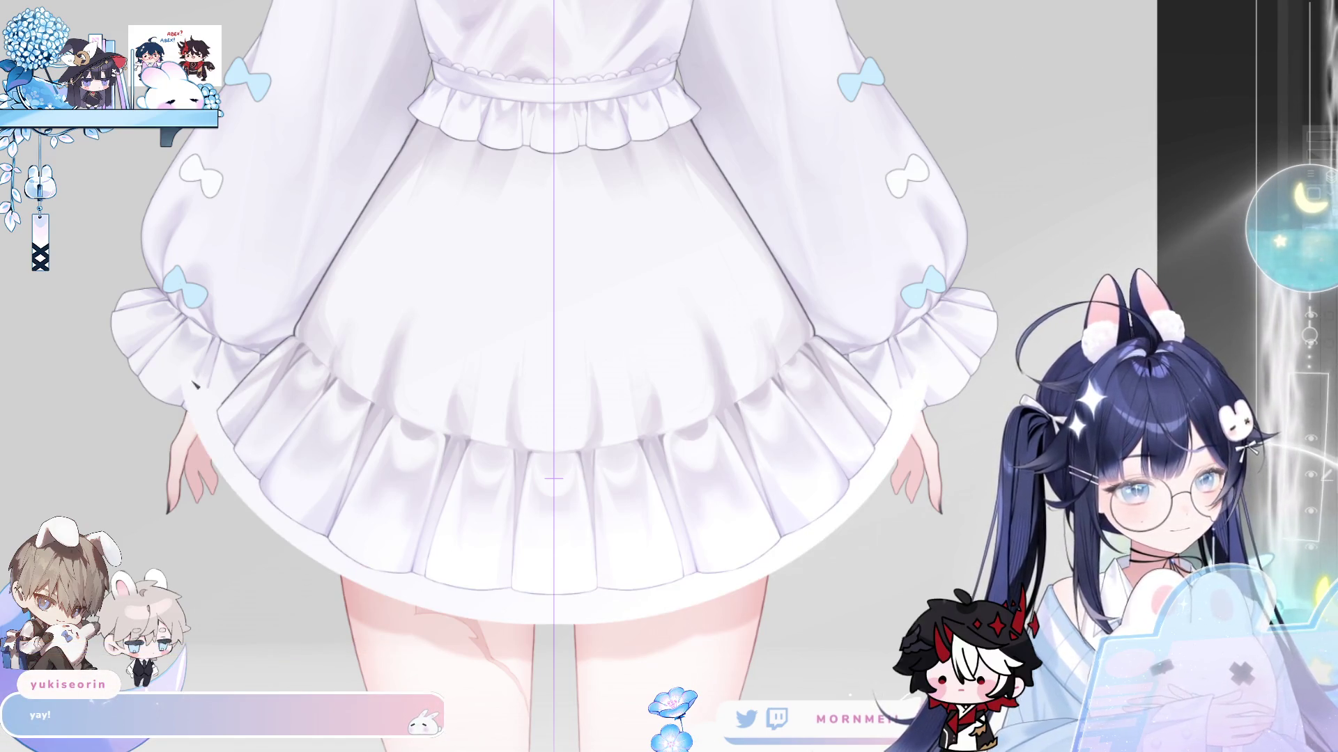
drag(198, 333, 432, 73)
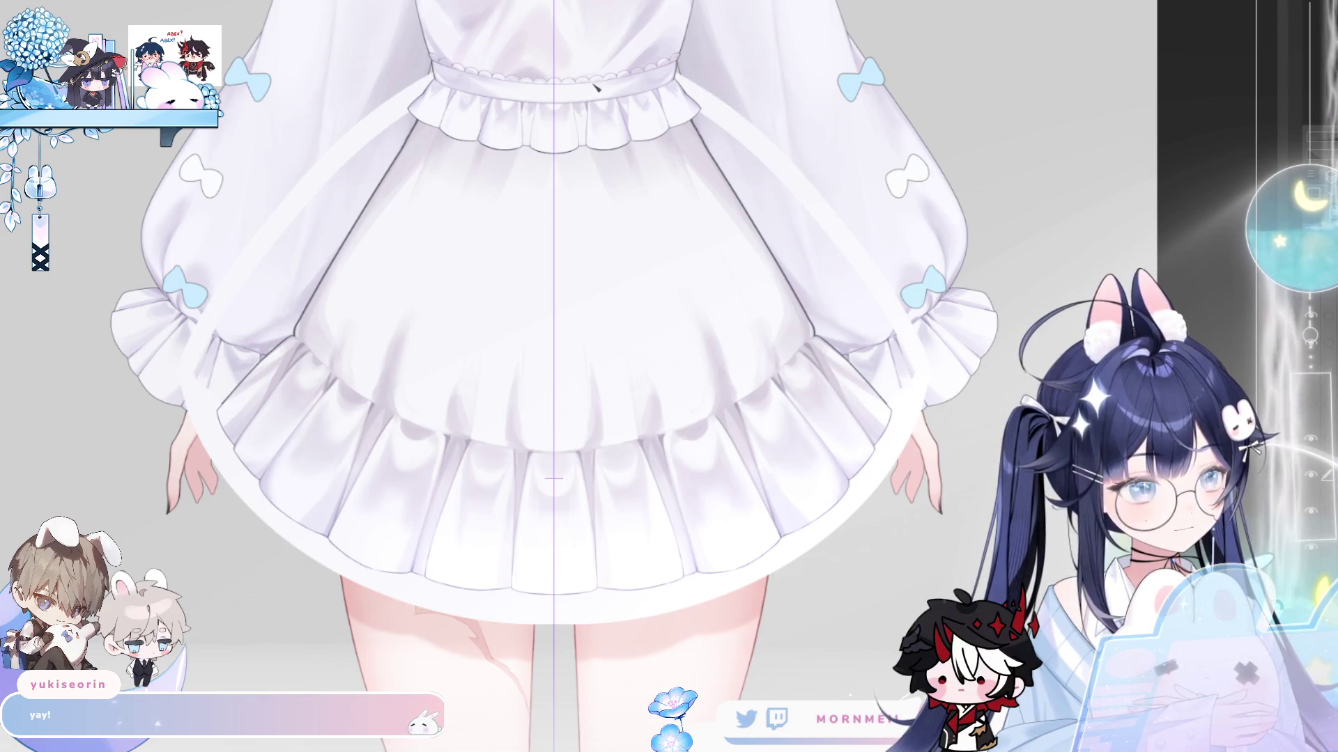
- Hide the waist frill layer and compare a white waistband fill, leaving it undone
click(1308, 324)
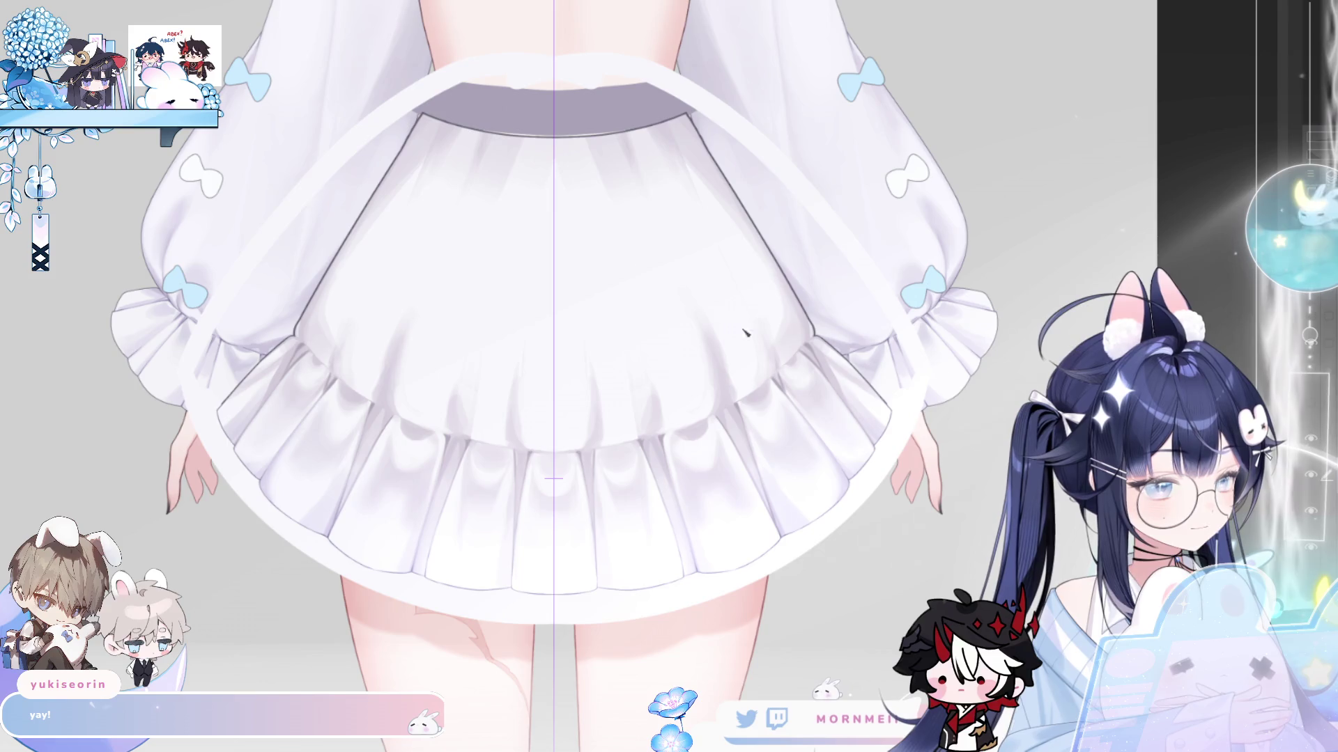
click(518, 108)
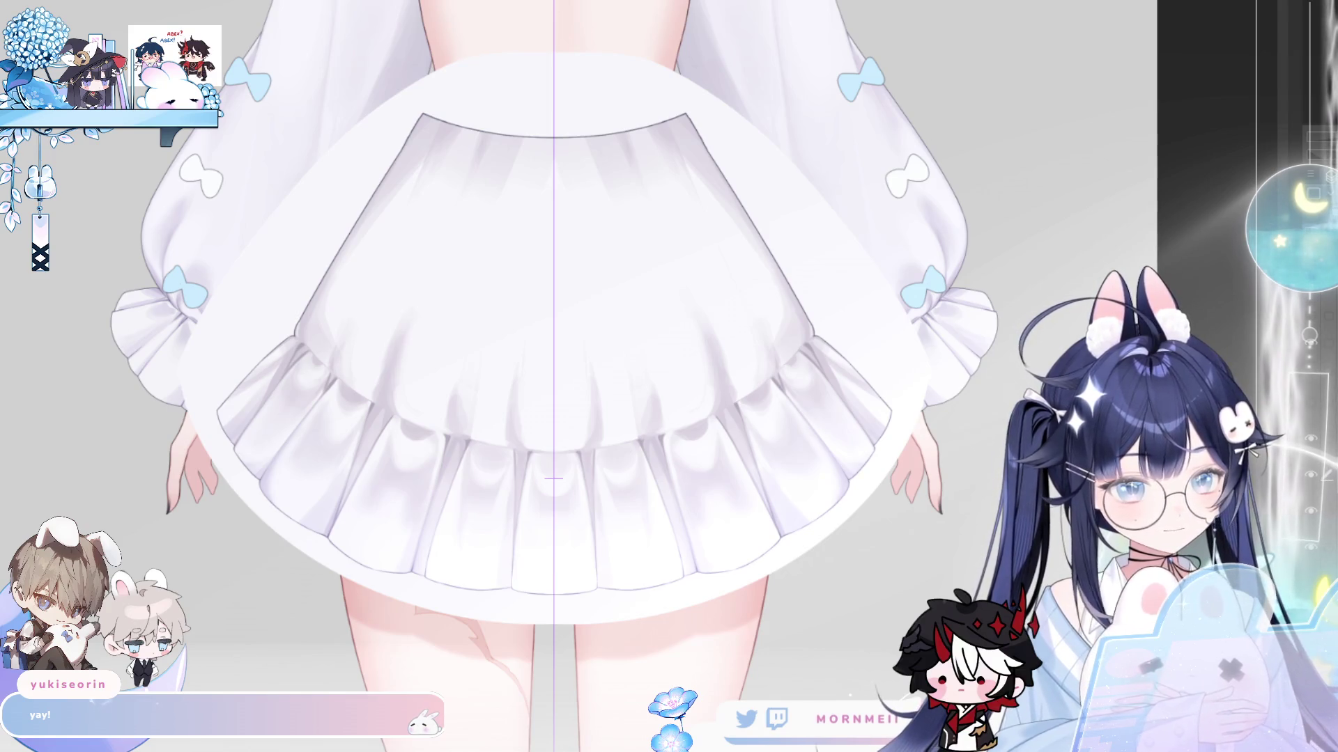
key(ctrl+z)
key(ctrl+y)
key(ctrl+z)
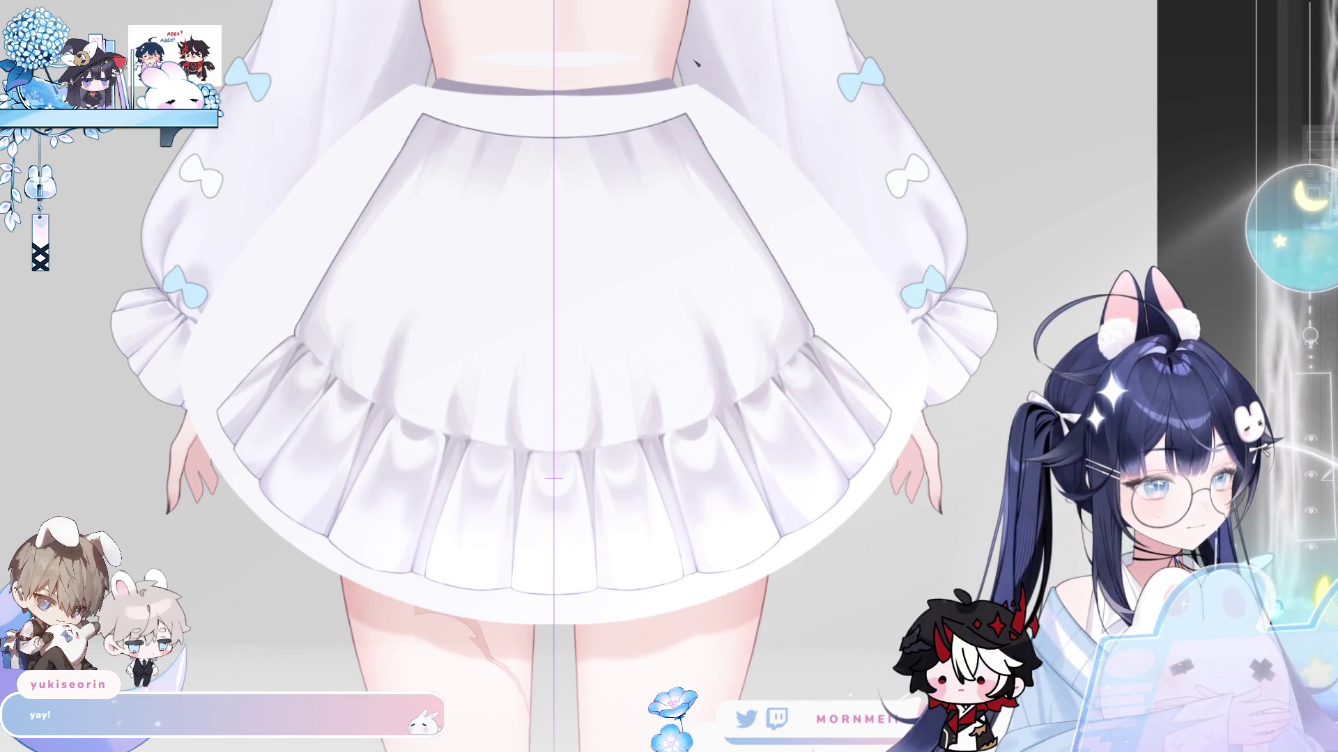
key(ctrl+y)
scroll(567, 158, up, 3)
scroll(453, 174, right, 4)
key(ctrl+z)
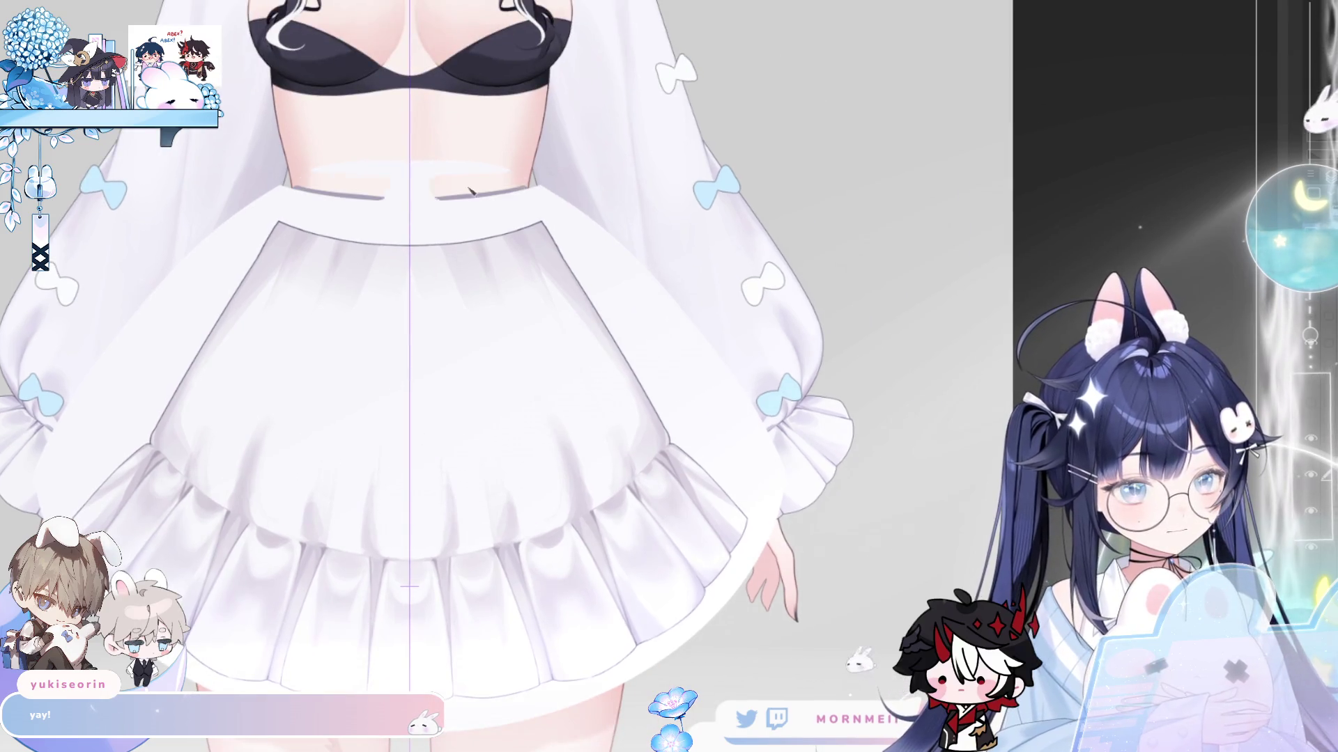
- Undo the last stroke and paint grey shading down the left side of the dress
scroll(359, 174, down, 5)
scroll(241, 414, up, 2)
scroll(241, 413, left, 2)
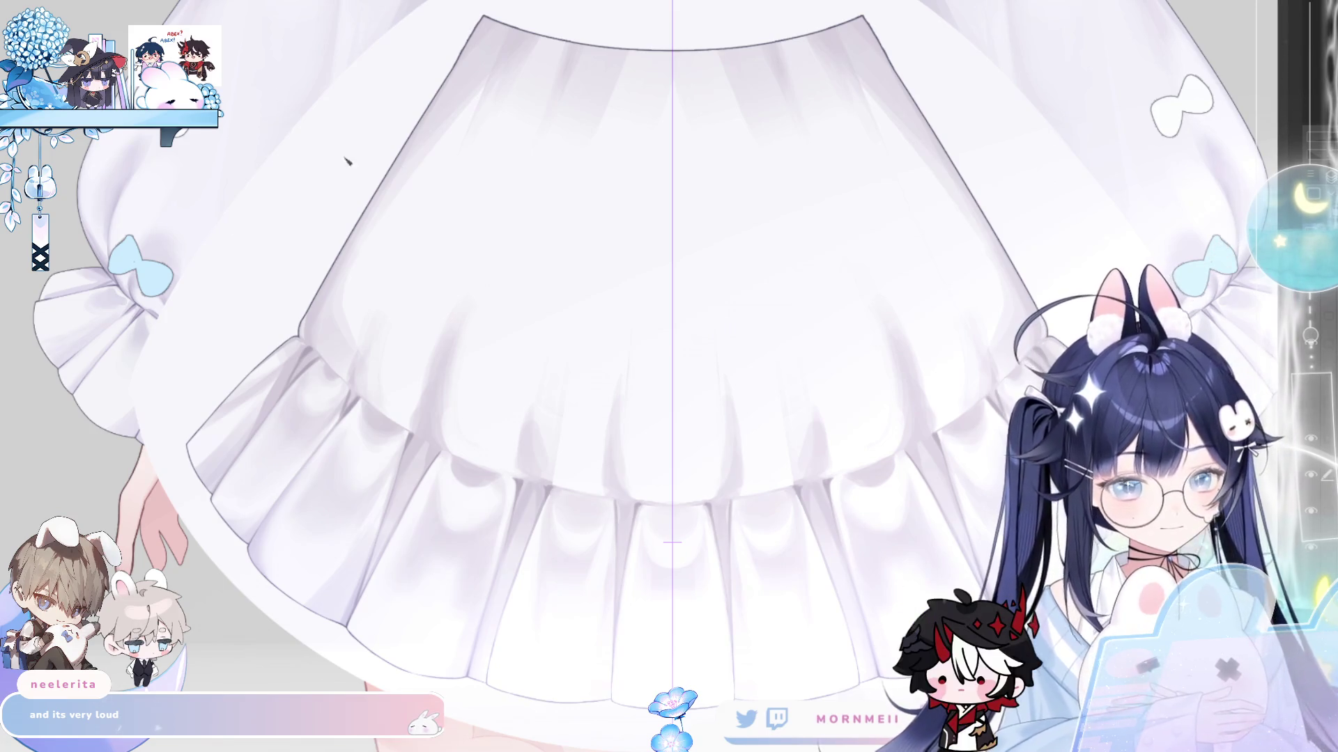
drag(409, 155, 399, 178)
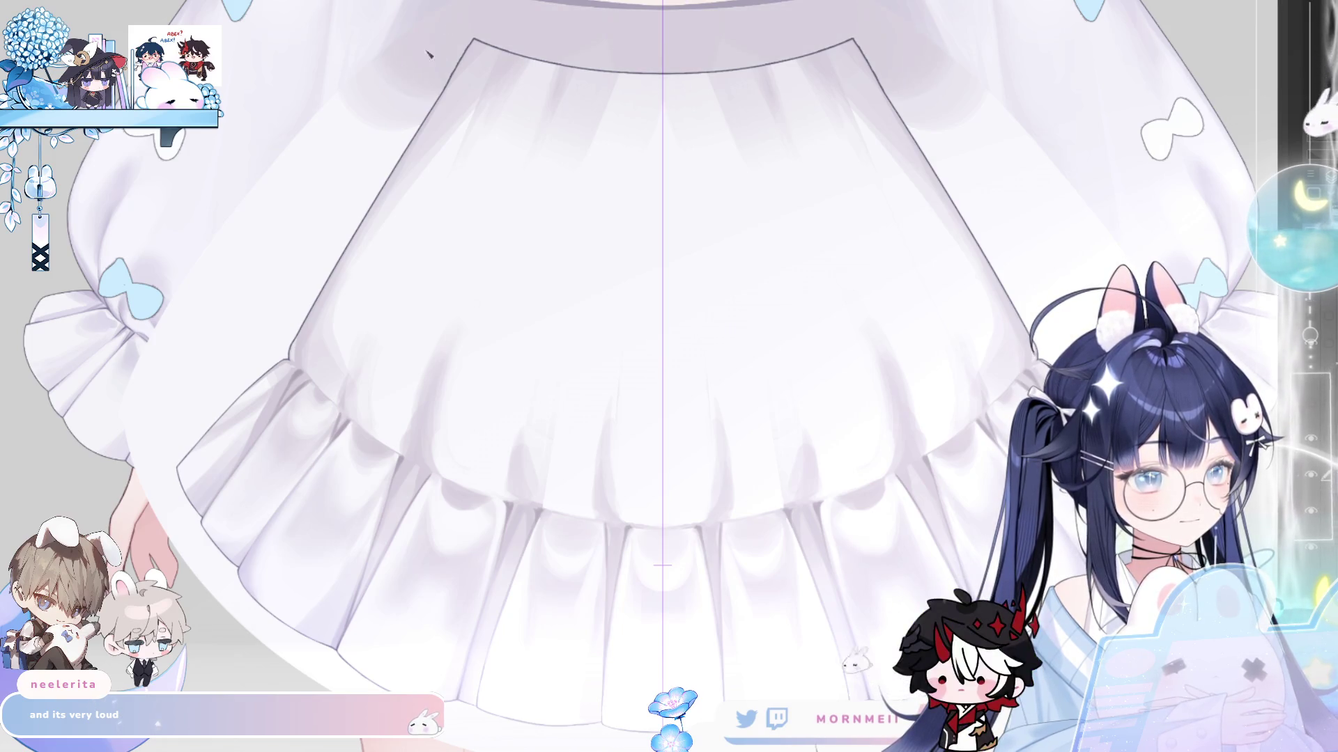
key(ctrl+z)
mouse_move(408, 89)
mouse_down()
mouse_move(139, 501)
mouse_move(314, 626)
mouse_up()
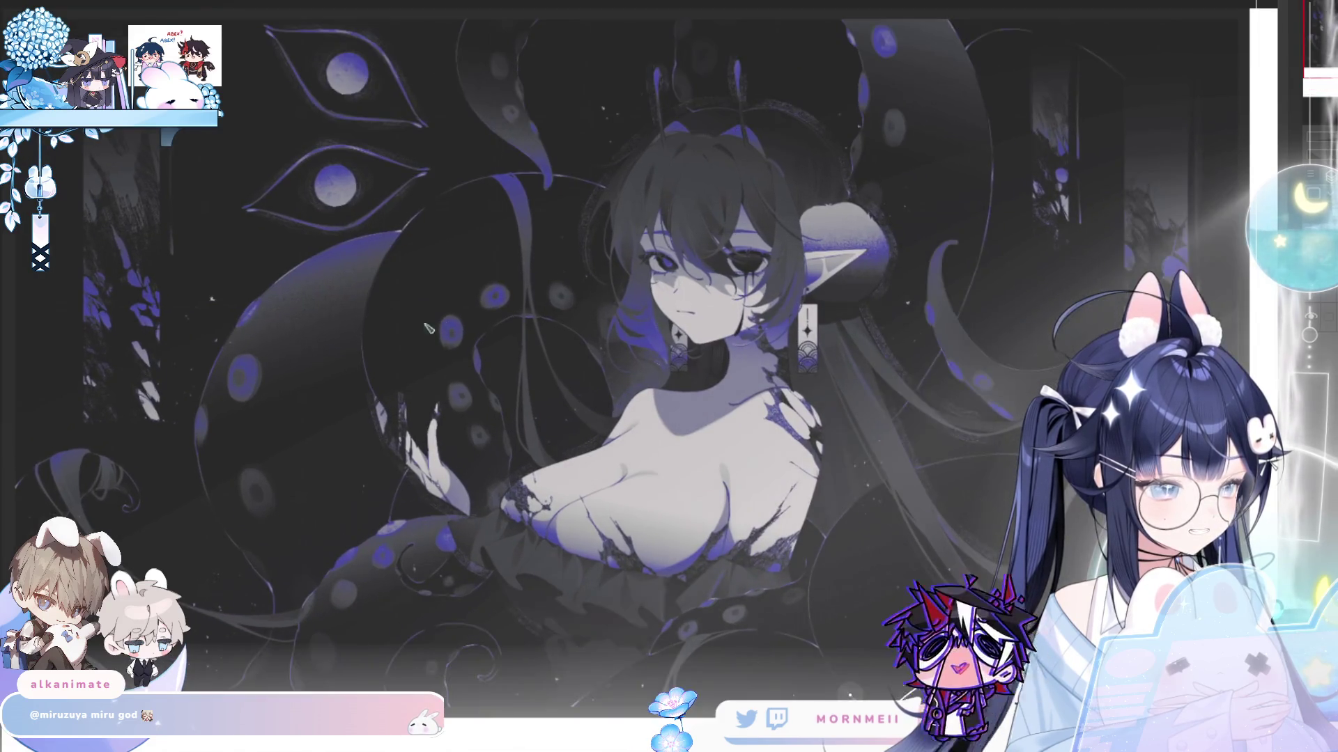
drag(600, 364, 609, 353)
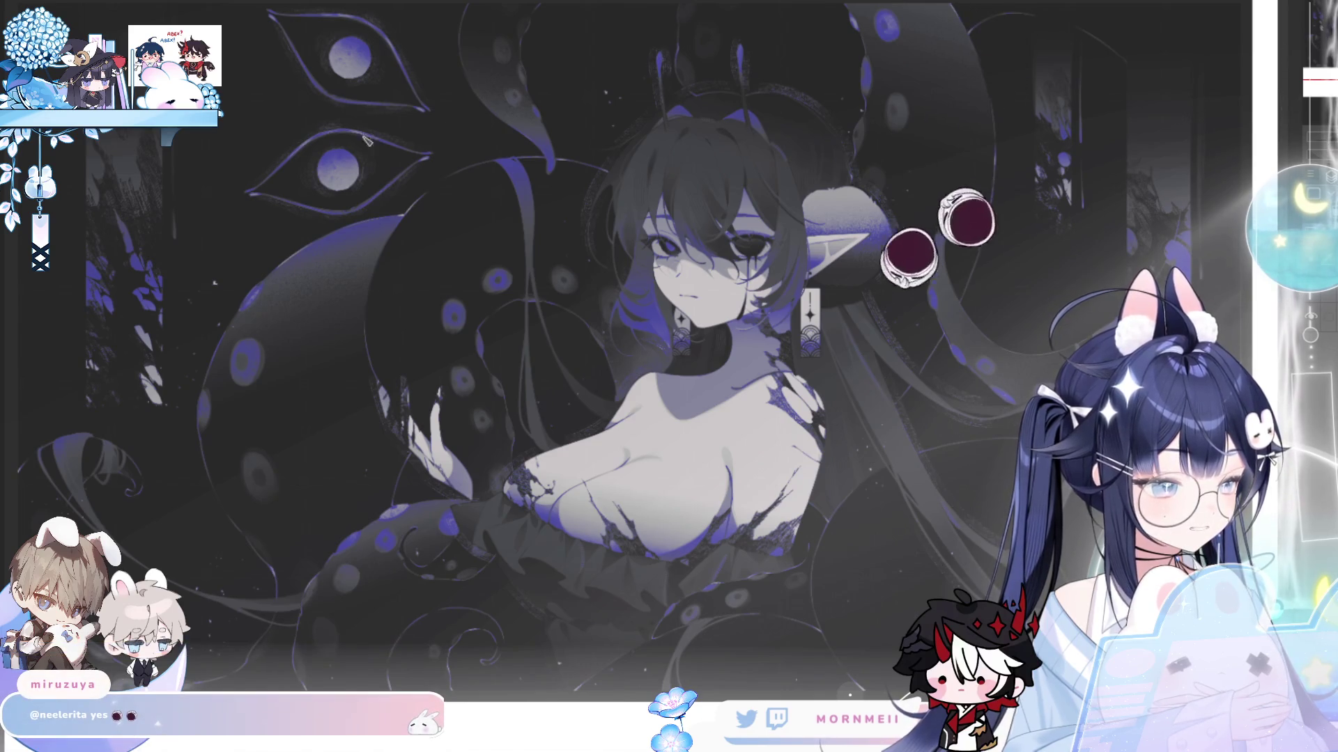
- Check the woman's face up close, then write a light-blue '@' on the left tentacle
scroll(343, 250, down, 1)
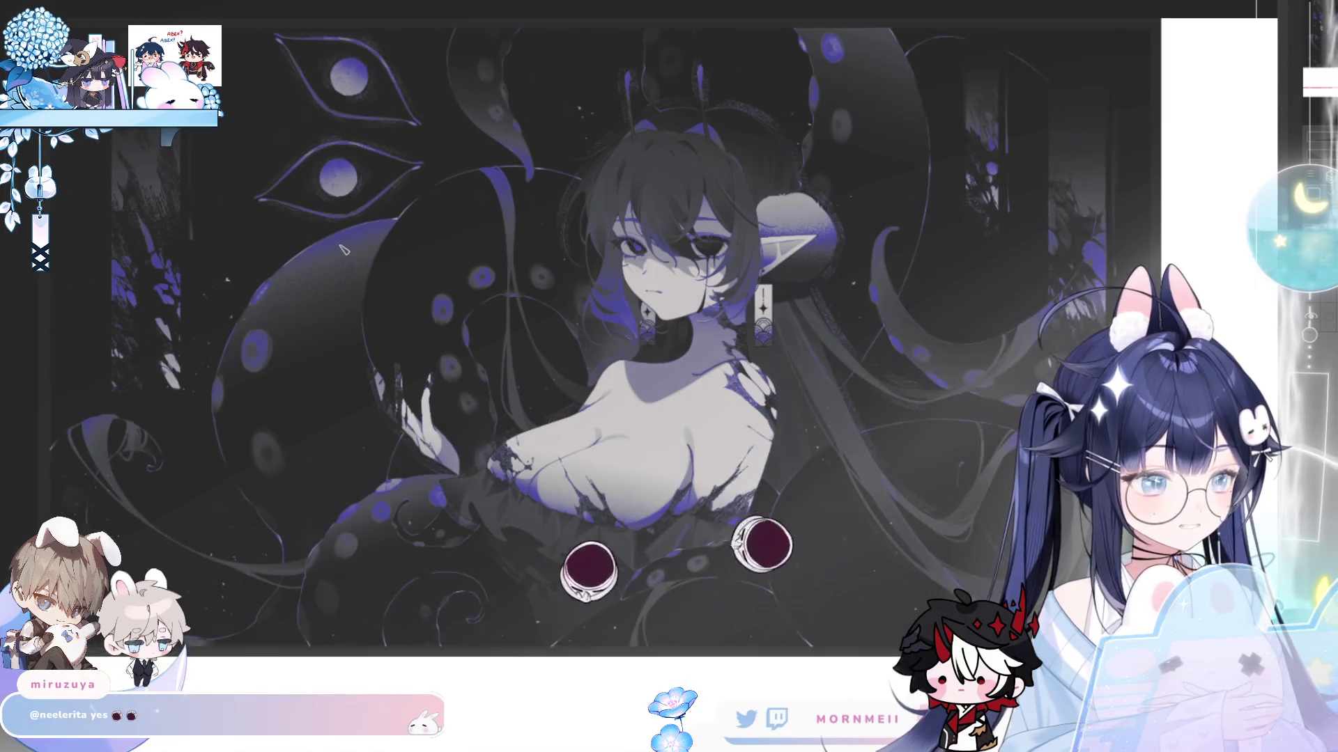
scroll(392, 346, up, 1)
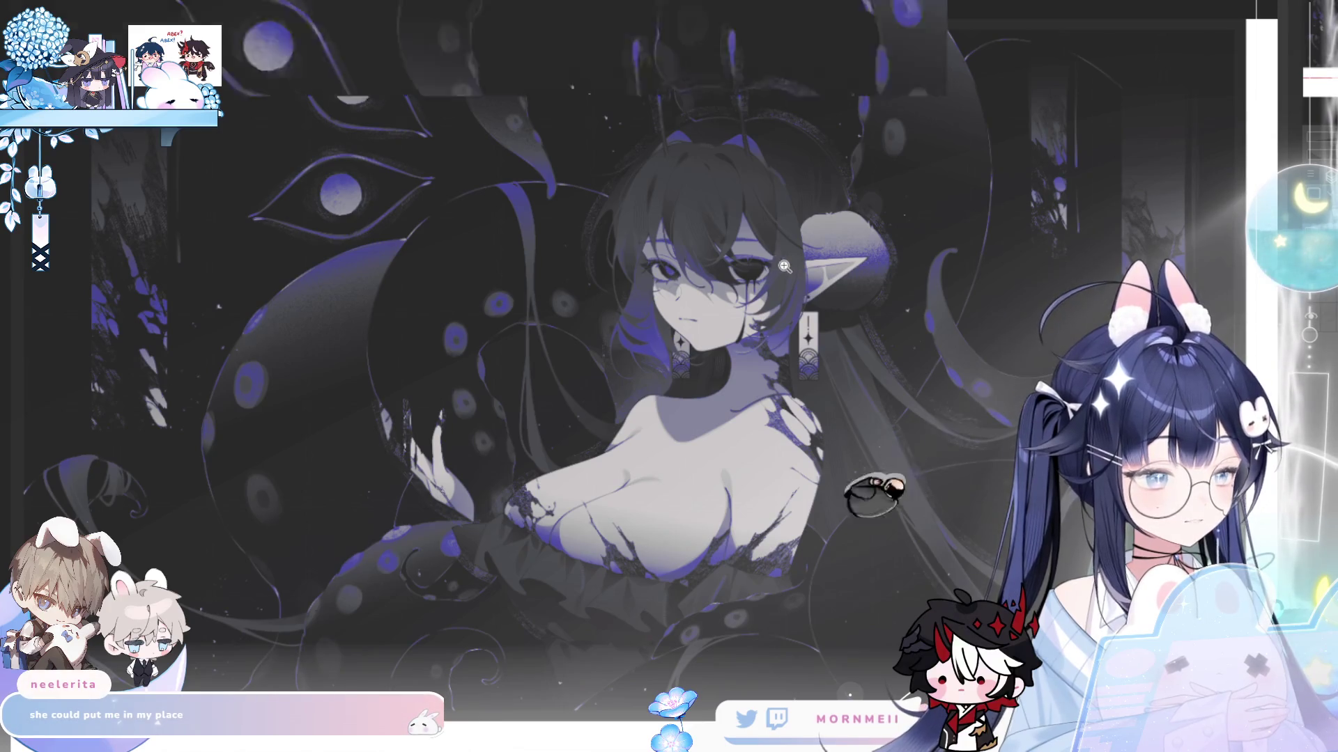
click(814, 260)
click(814, 260)
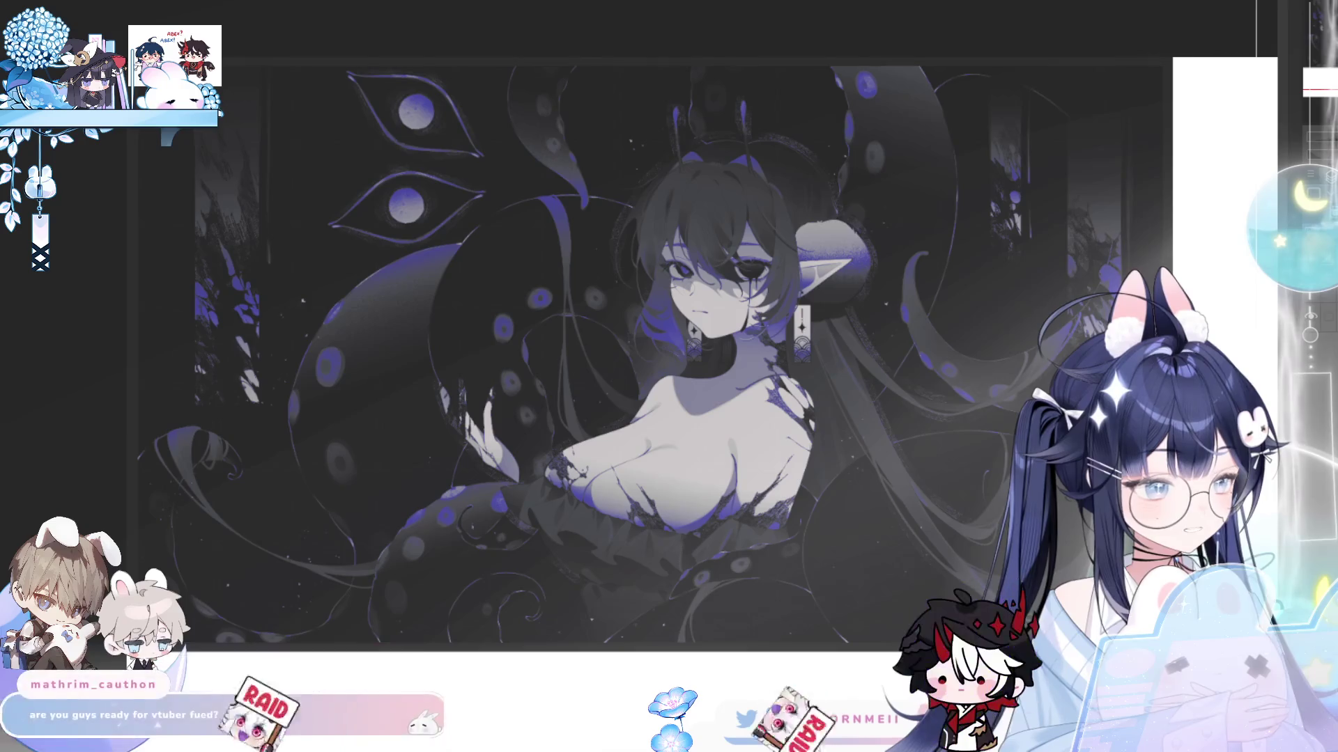
scroll(536, 480, up, 2)
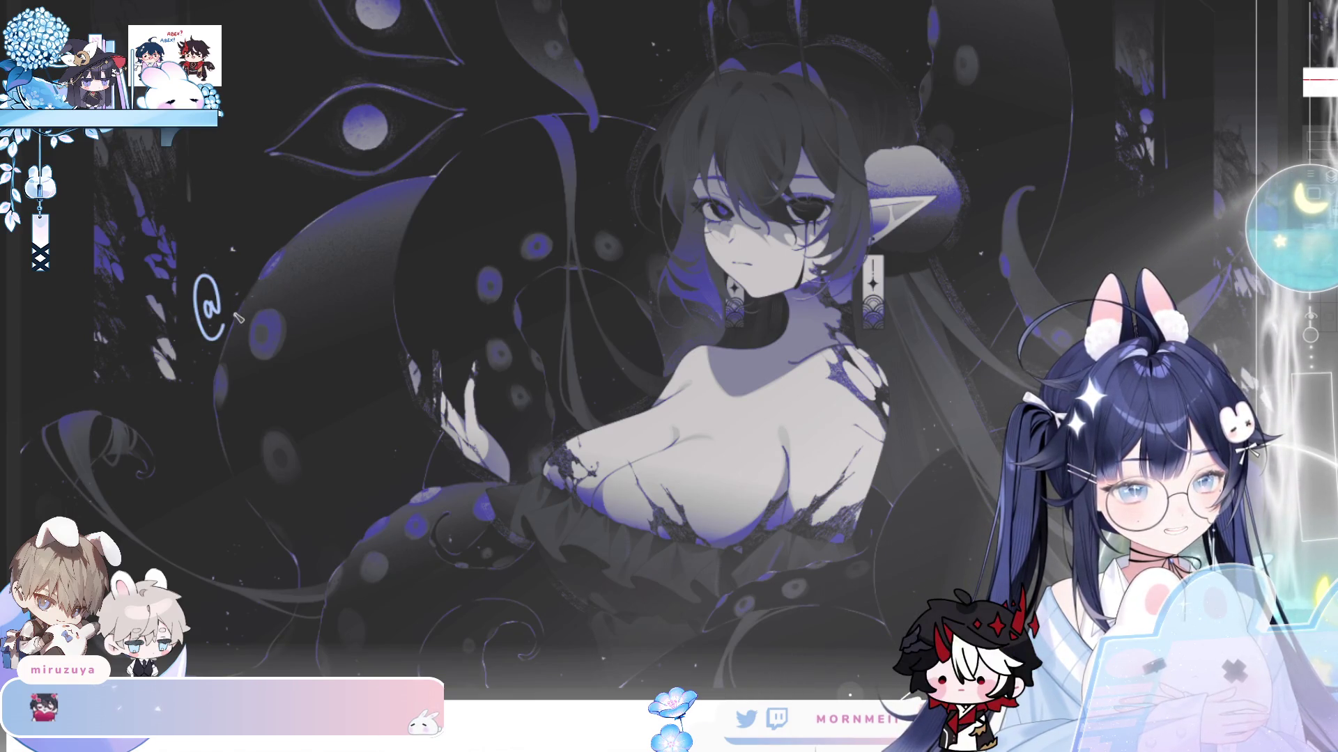
drag(234, 310, 253, 308)
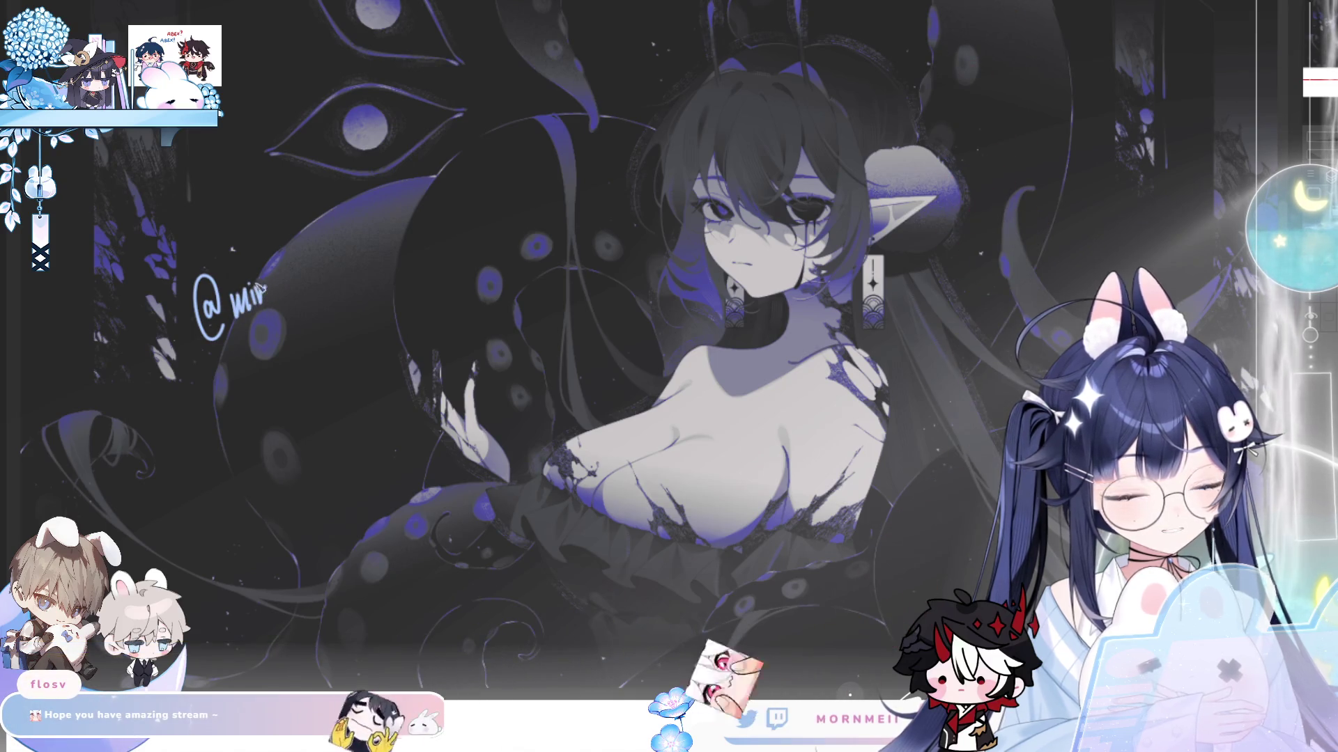
- Handwrite the rest of the artist's handle after the '@' and zoom in to check it
mouse_move(268, 290)
mouse_down()
mouse_move(275, 303)
mouse_move(342, 240)
mouse_up()
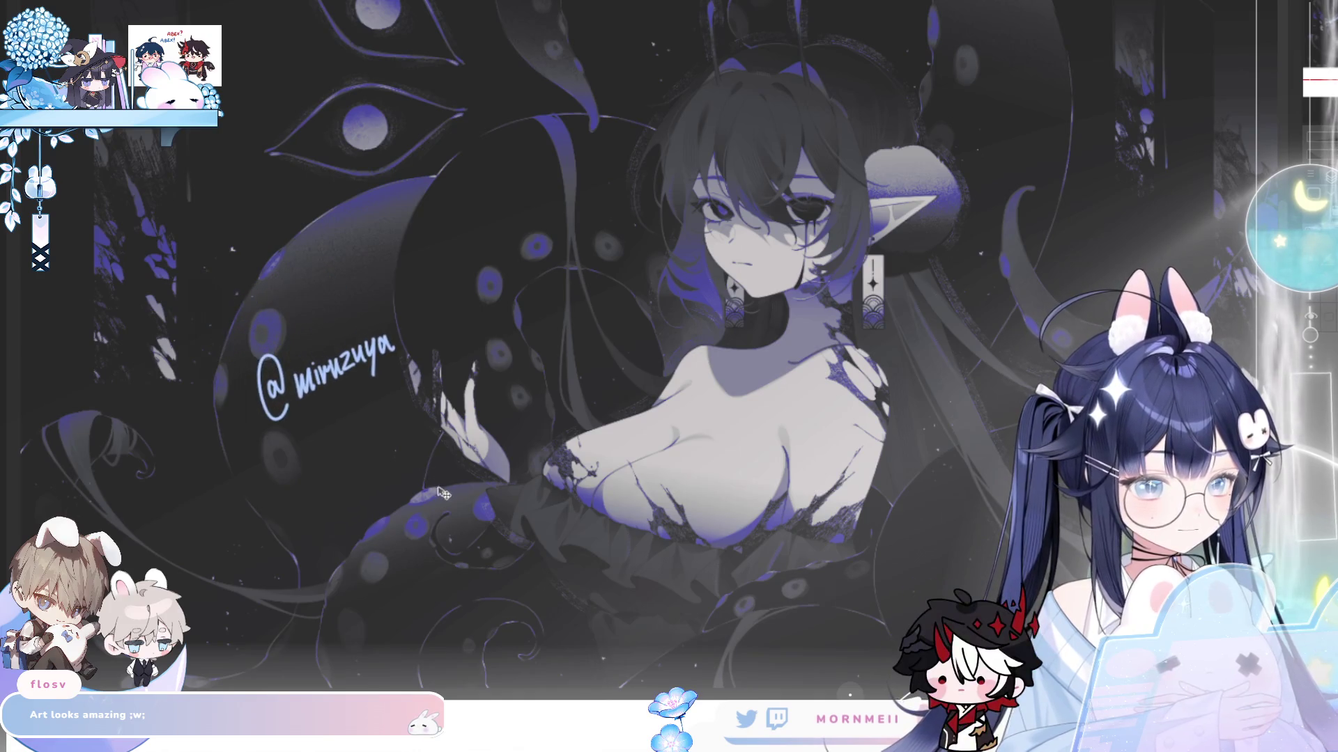
click(382, 390)
drag(382, 389, 385, 507)
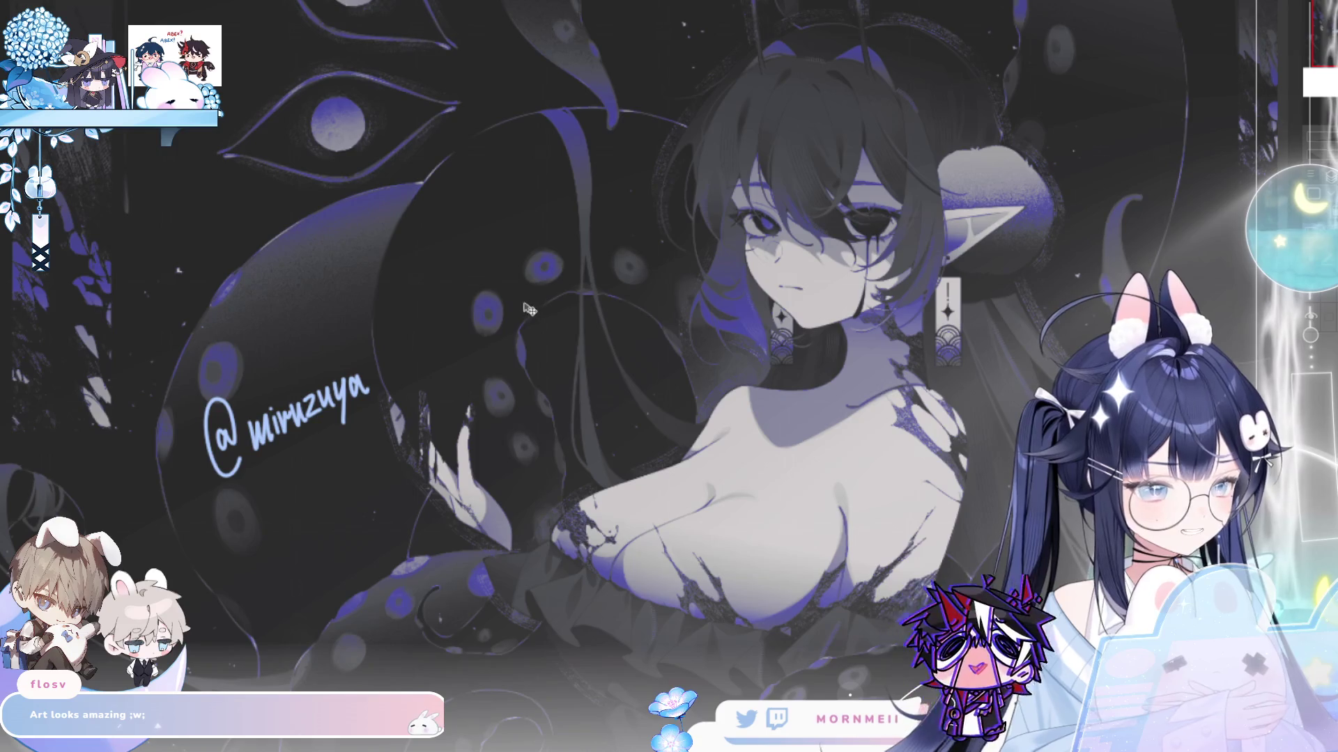
drag(517, 272, 500, 278)
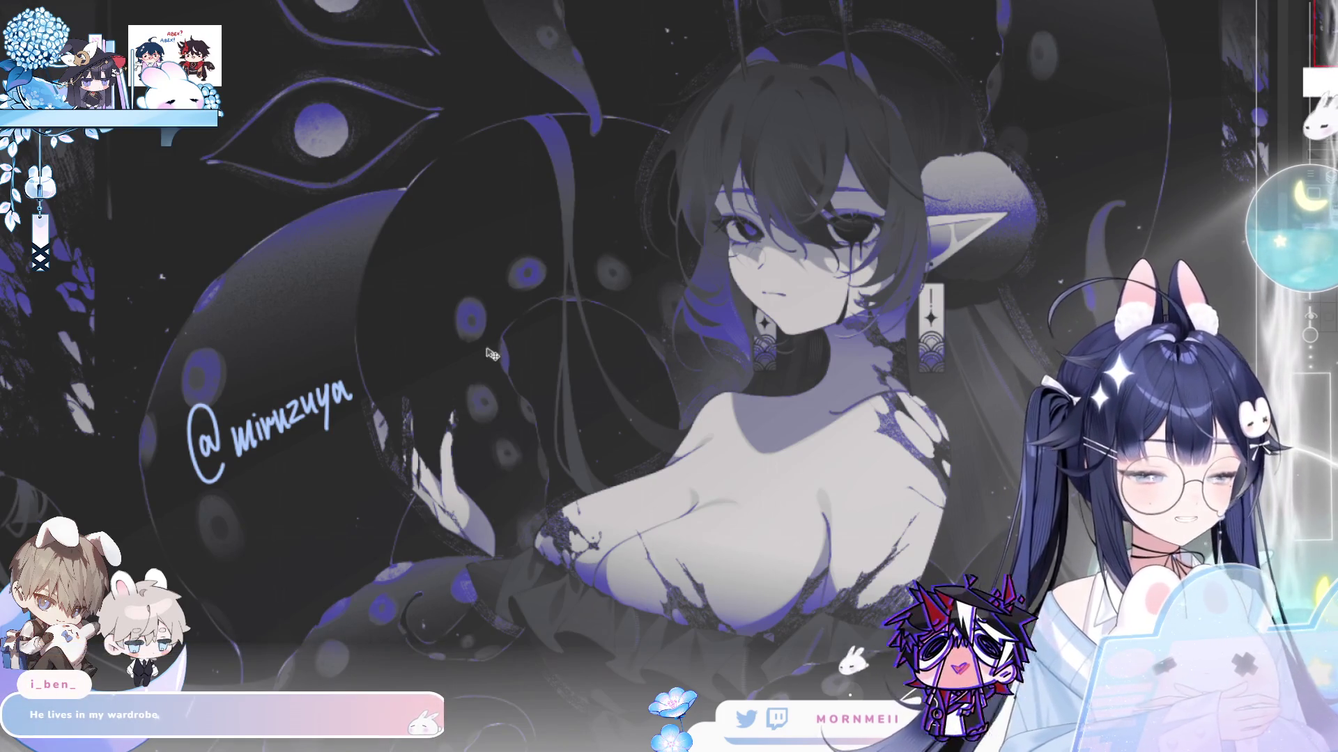
key(Escape)
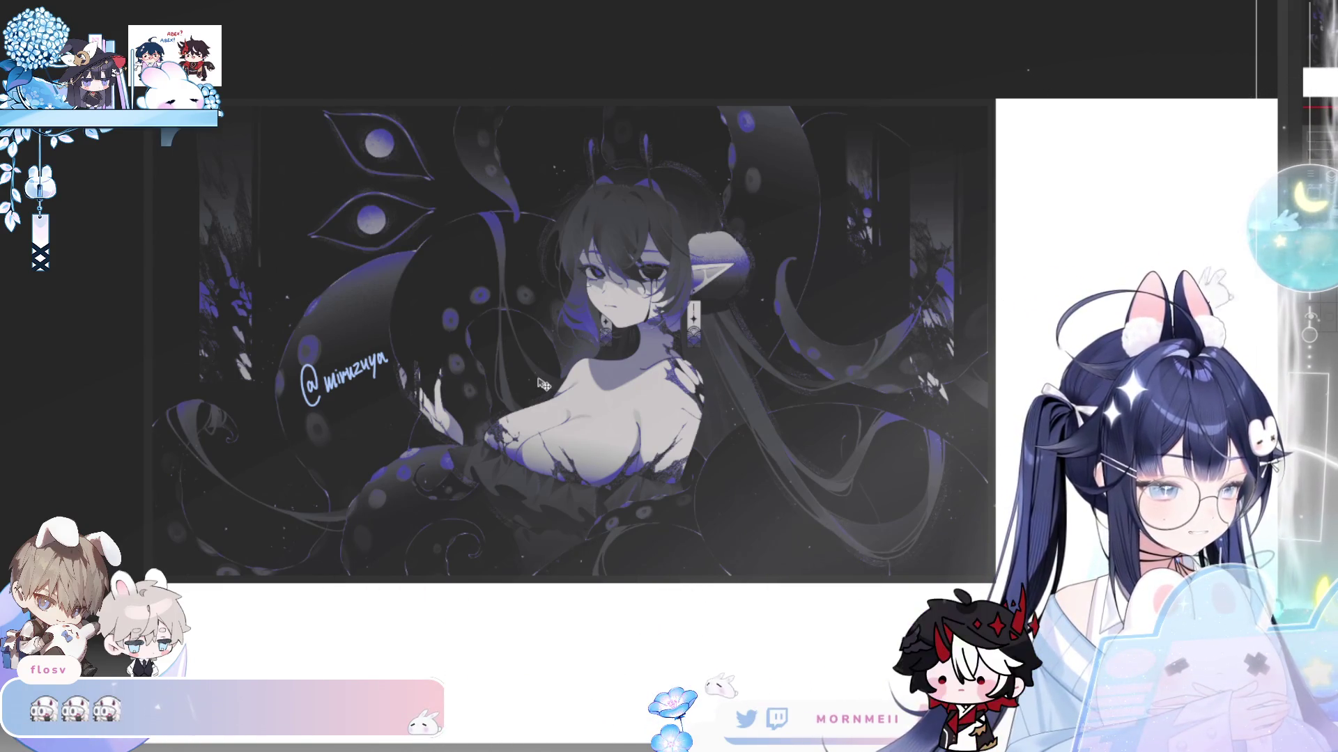
scroll(540, 363, up, 3)
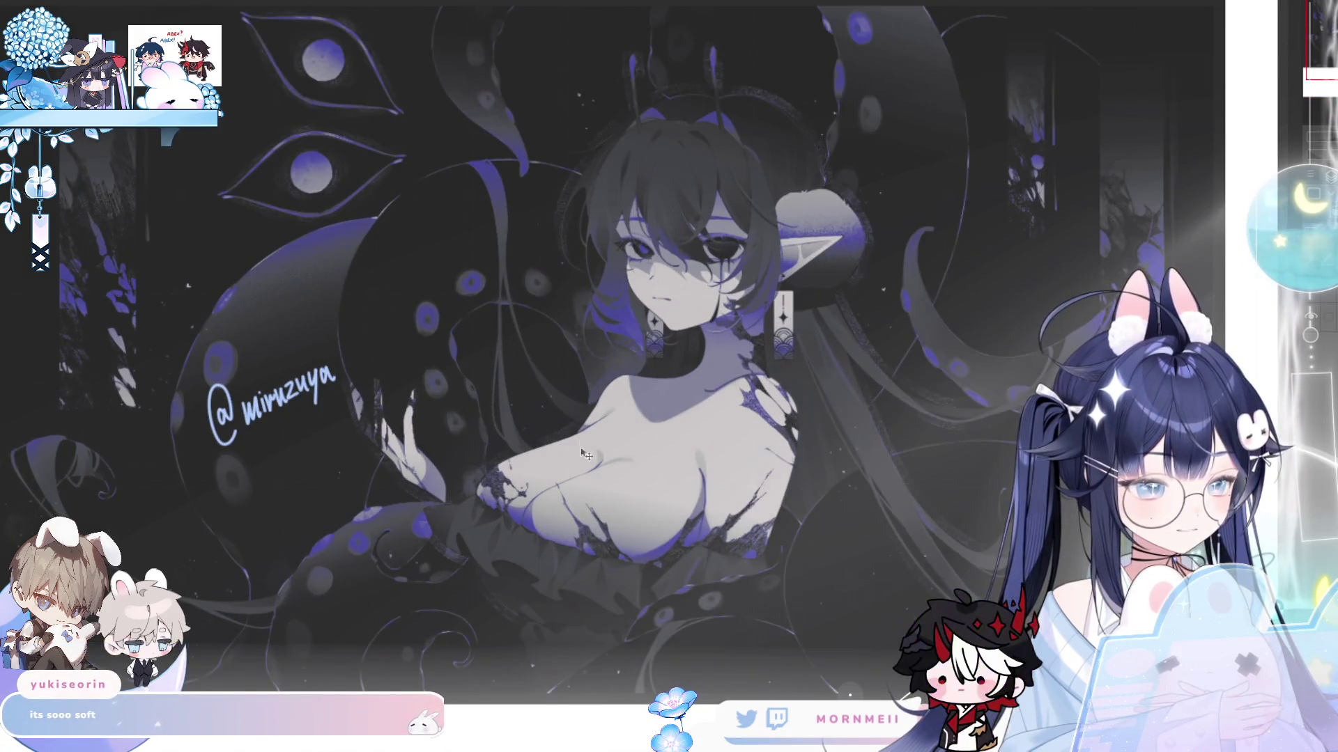
drag(528, 405, 553, 394)
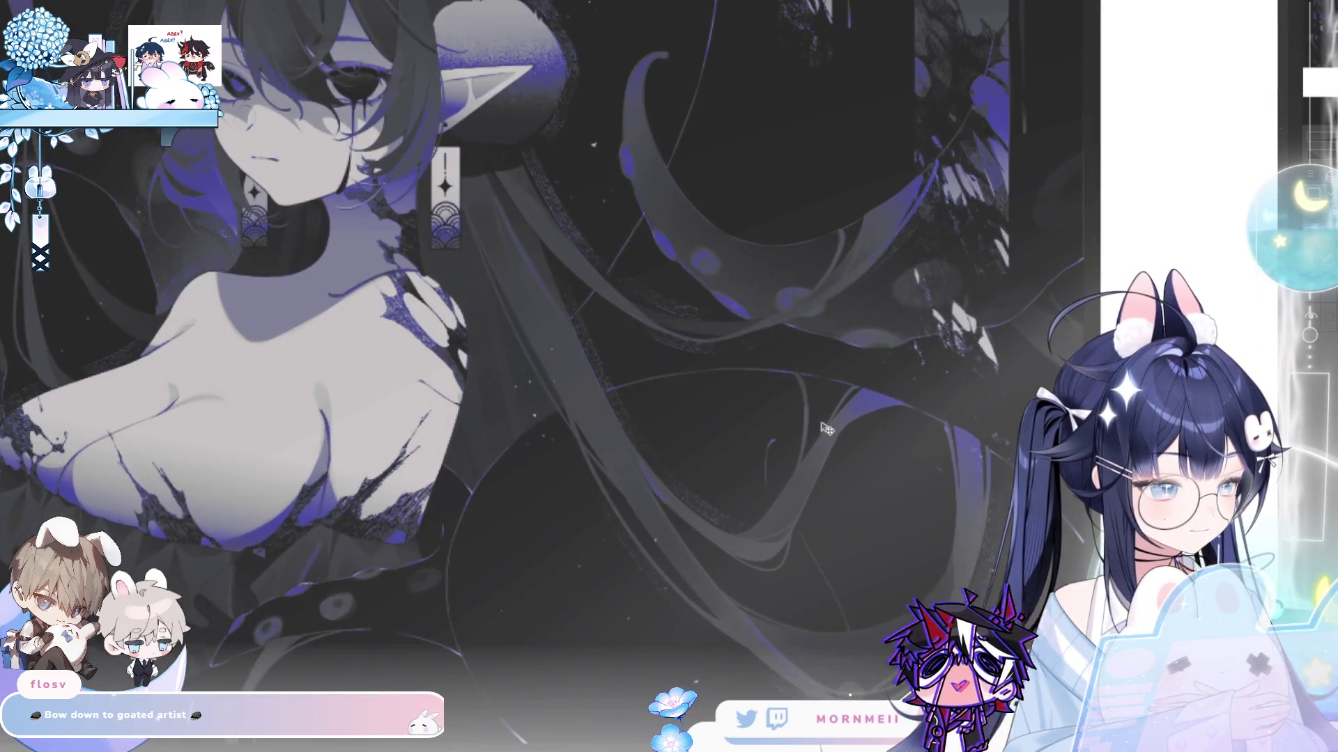
mouse_move(826, 428)
mouse_down()
mouse_move(785, 648)
mouse_move(795, 519)
mouse_up()
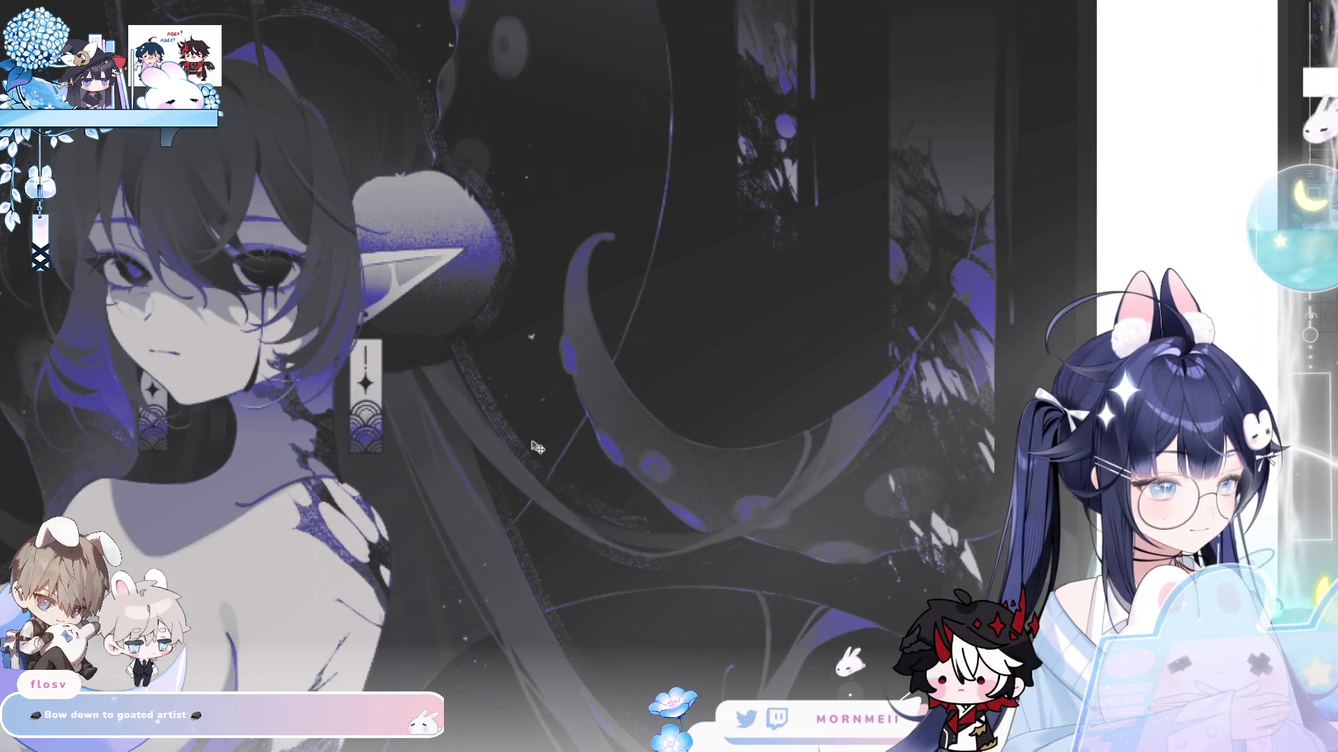
scroll(480, 293, up, 3)
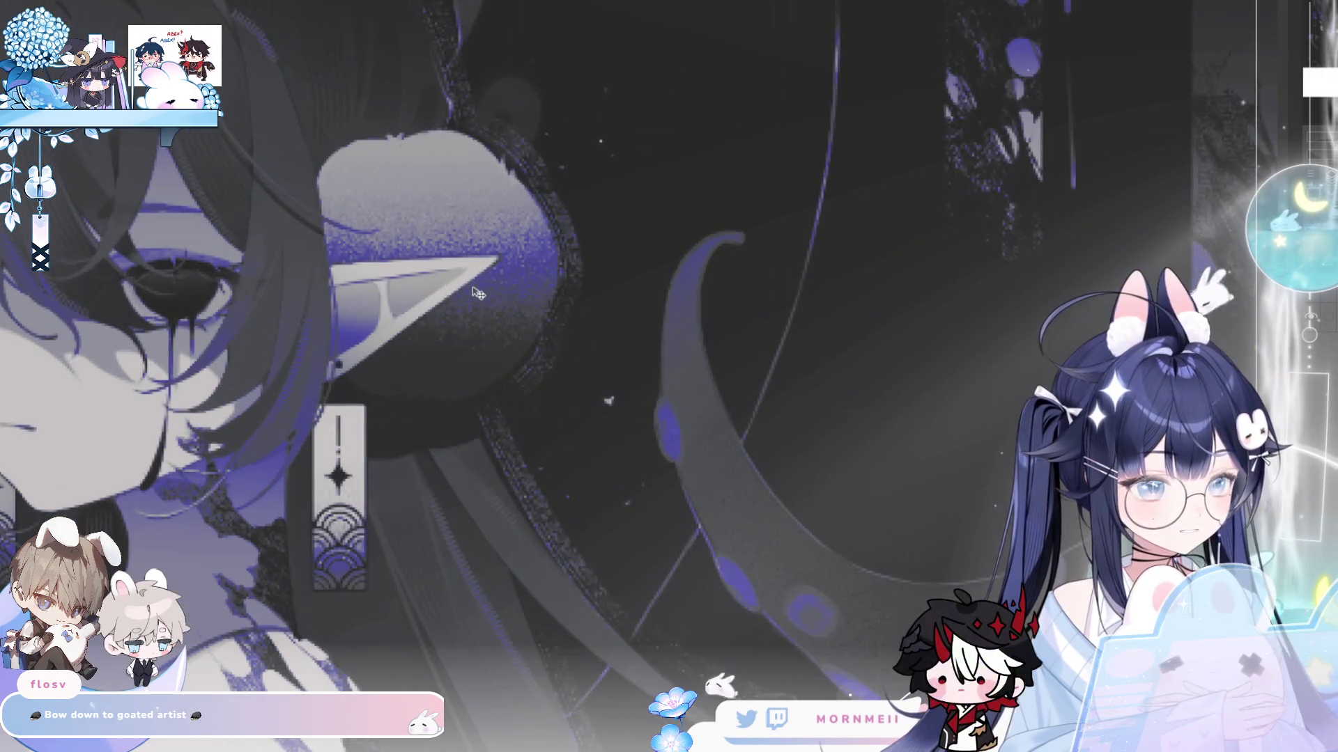
scroll(478, 294, down, 1)
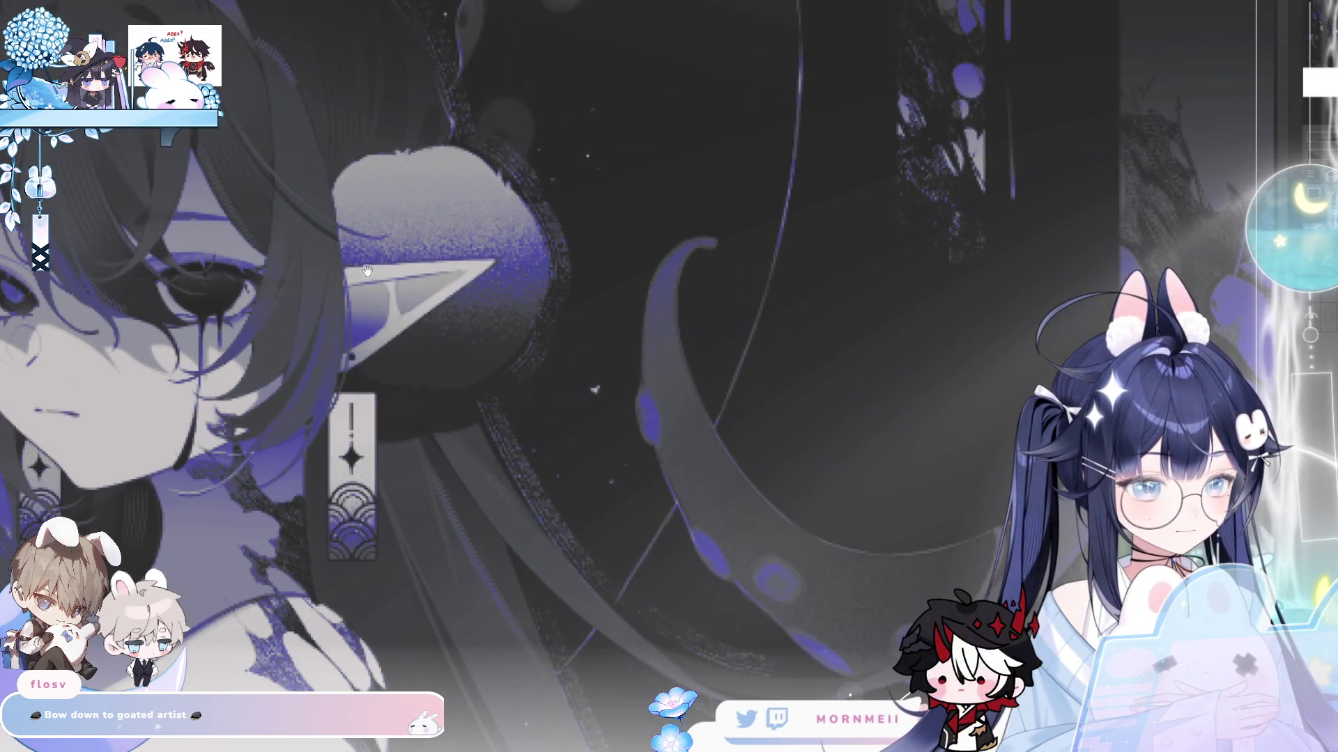
scroll(363, 271, down, 5)
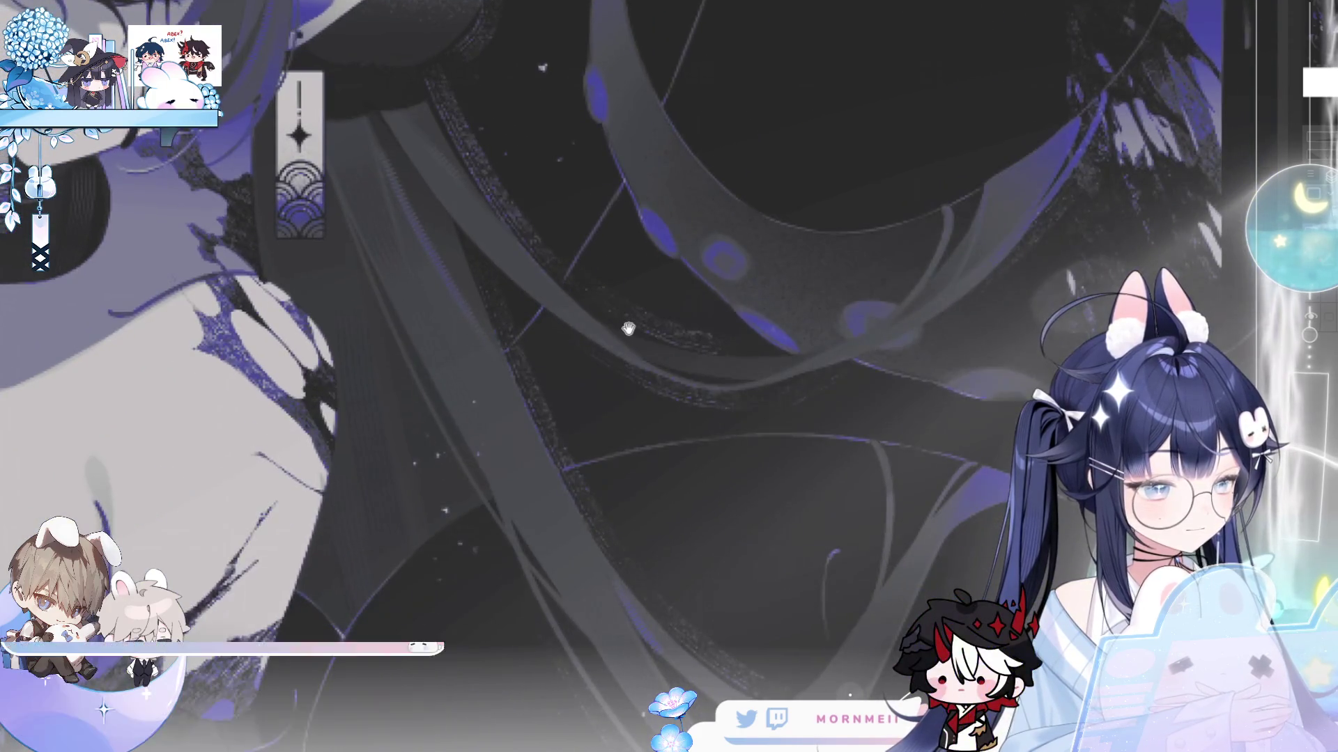
mouse_move(627, 322)
mouse_down()
mouse_move(543, 287)
mouse_move(540, 137)
mouse_move(801, 223)
mouse_up()
drag(732, 64, 669, 228)
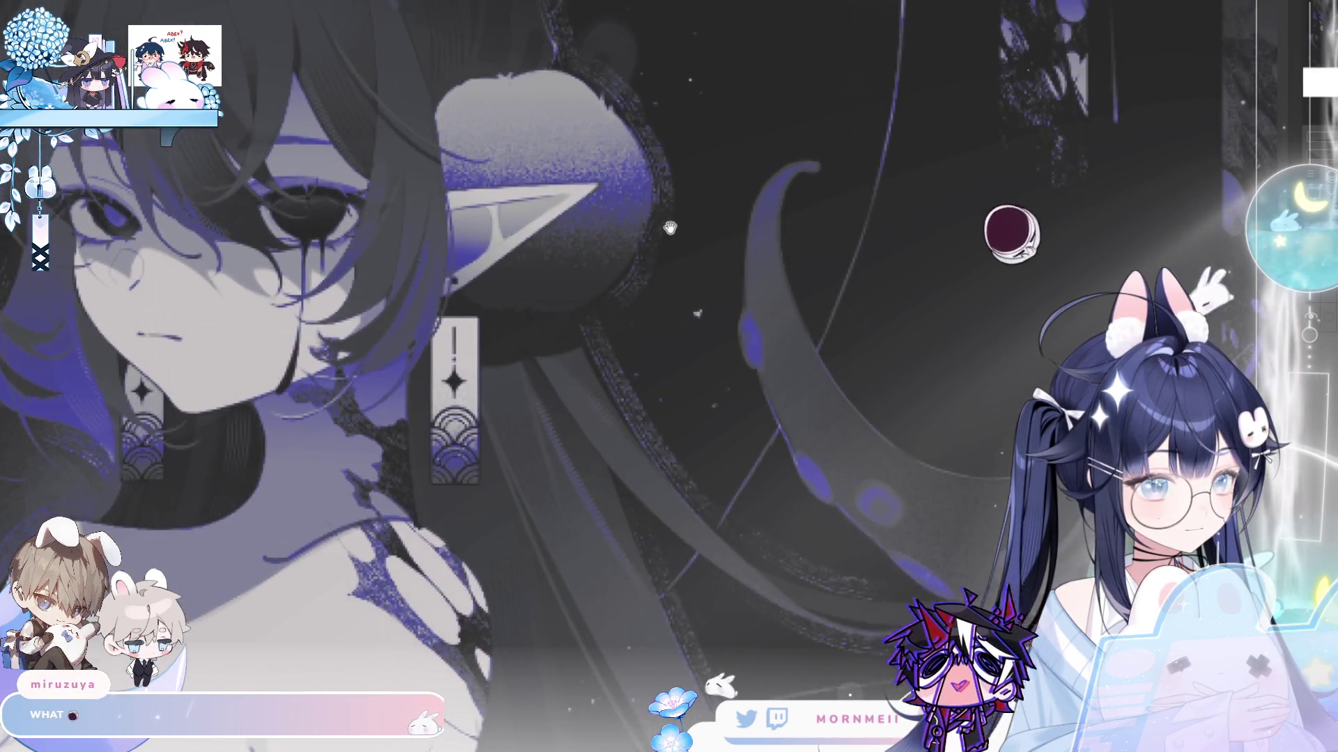
mouse_move(462, 154)
mouse_down()
mouse_move(695, 250)
mouse_move(754, 252)
mouse_up()
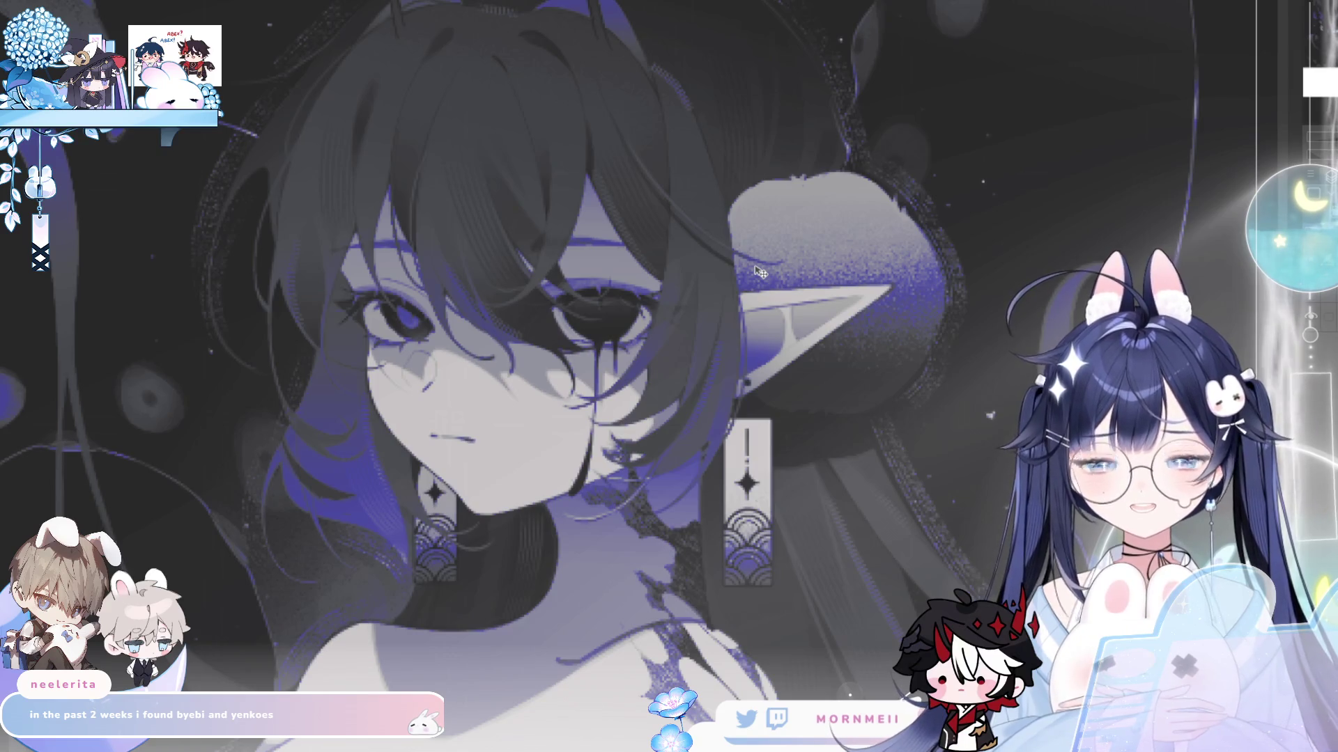
drag(413, 173, 359, 237)
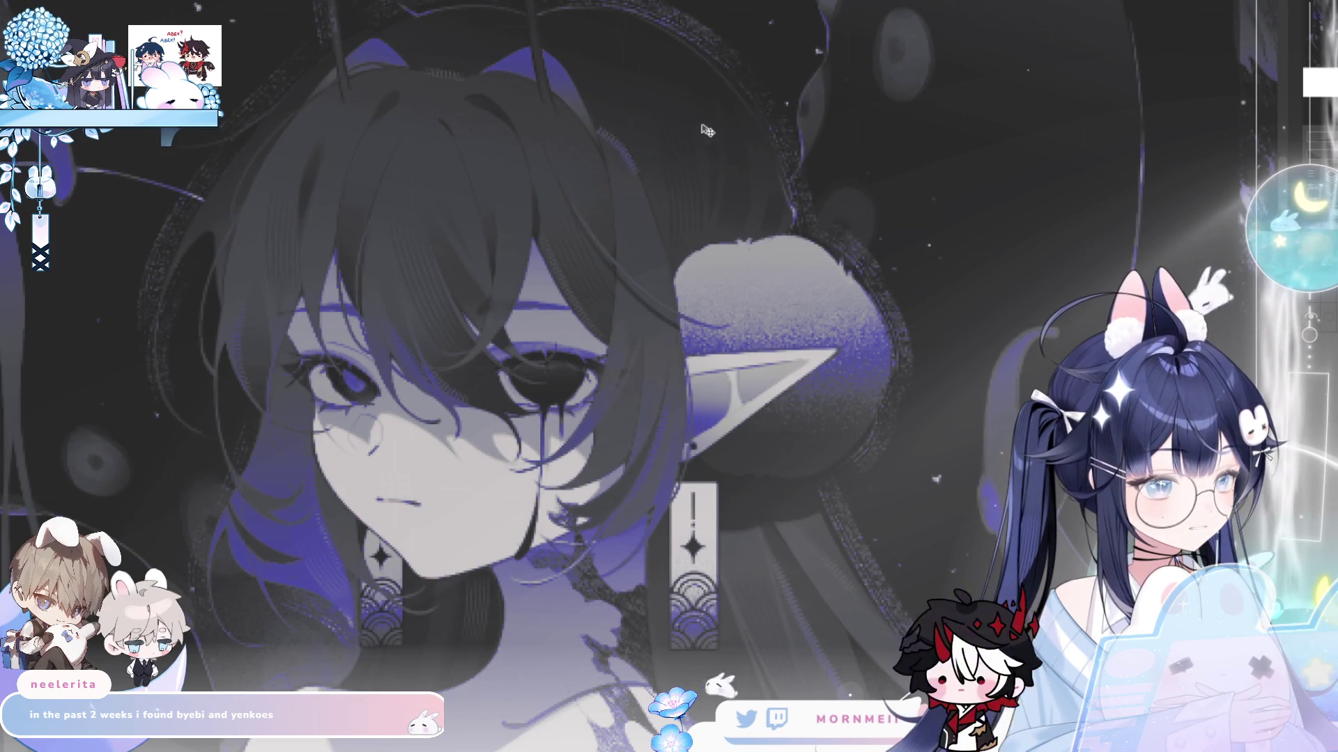
scroll(314, 172, up, 3)
mouse_move(418, 299)
mouse_down()
mouse_move(562, 415)
mouse_move(550, 380)
mouse_move(809, 278)
mouse_move(849, 310)
mouse_up()
mouse_move(359, 347)
mouse_down()
mouse_move(553, 409)
mouse_move(592, 451)
mouse_move(756, 274)
mouse_move(771, 157)
mouse_move(923, 172)
mouse_up()
mouse_move(708, 333)
mouse_down()
mouse_move(591, 372)
mouse_move(675, 422)
mouse_move(670, 641)
mouse_move(676, 345)
mouse_up()
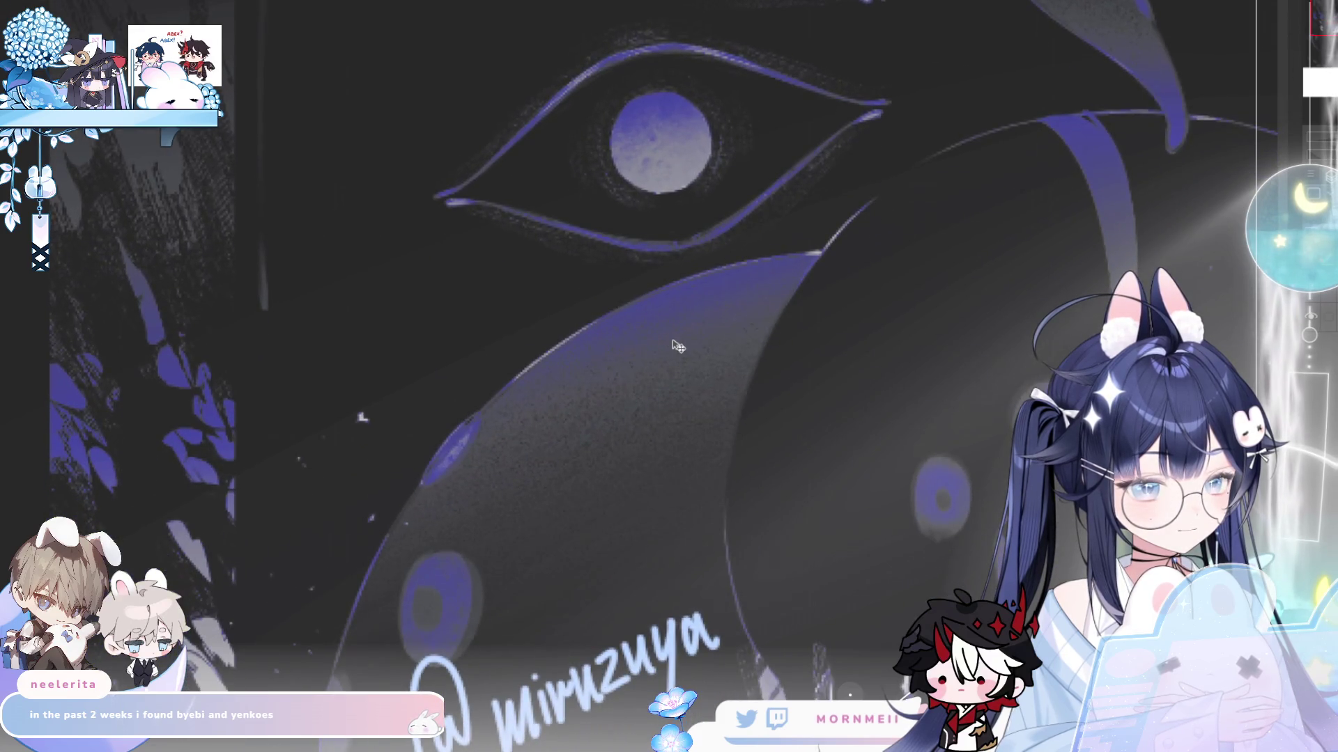
scroll(676, 345, down, 5)
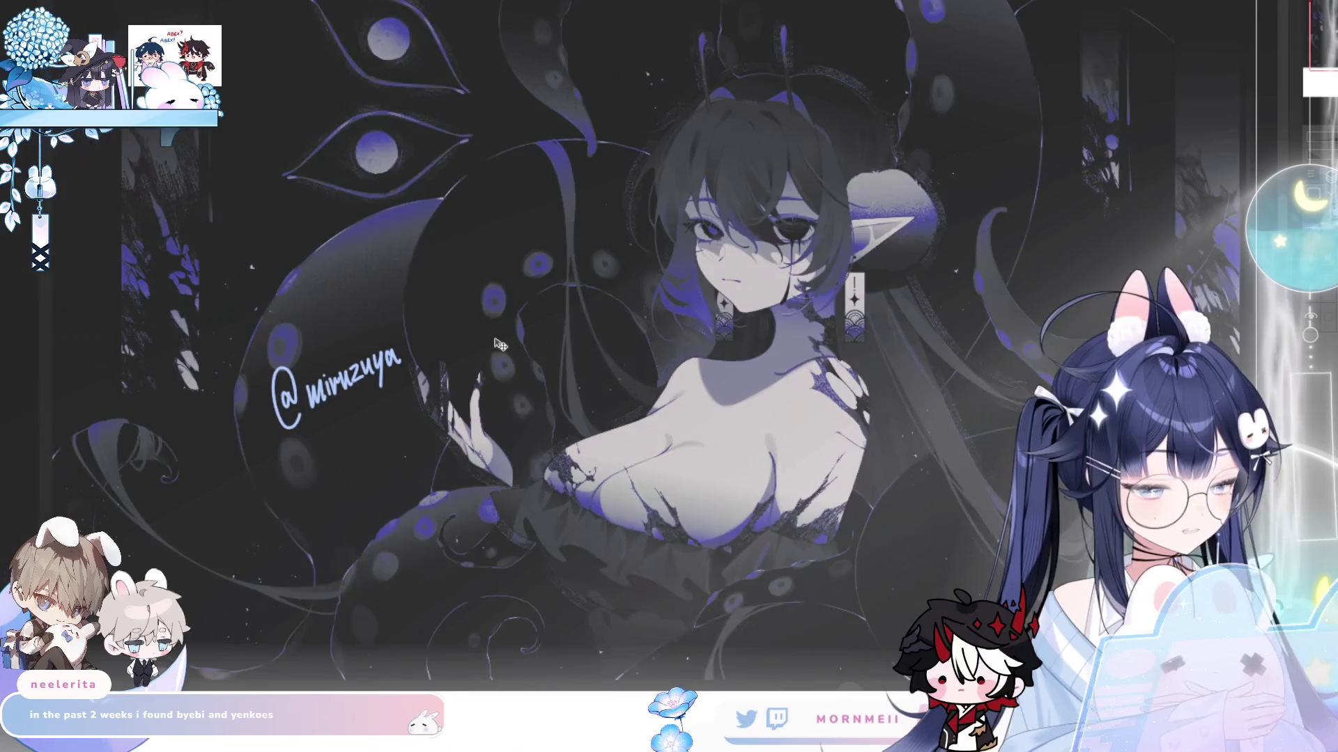
scroll(209, 328, down, 2)
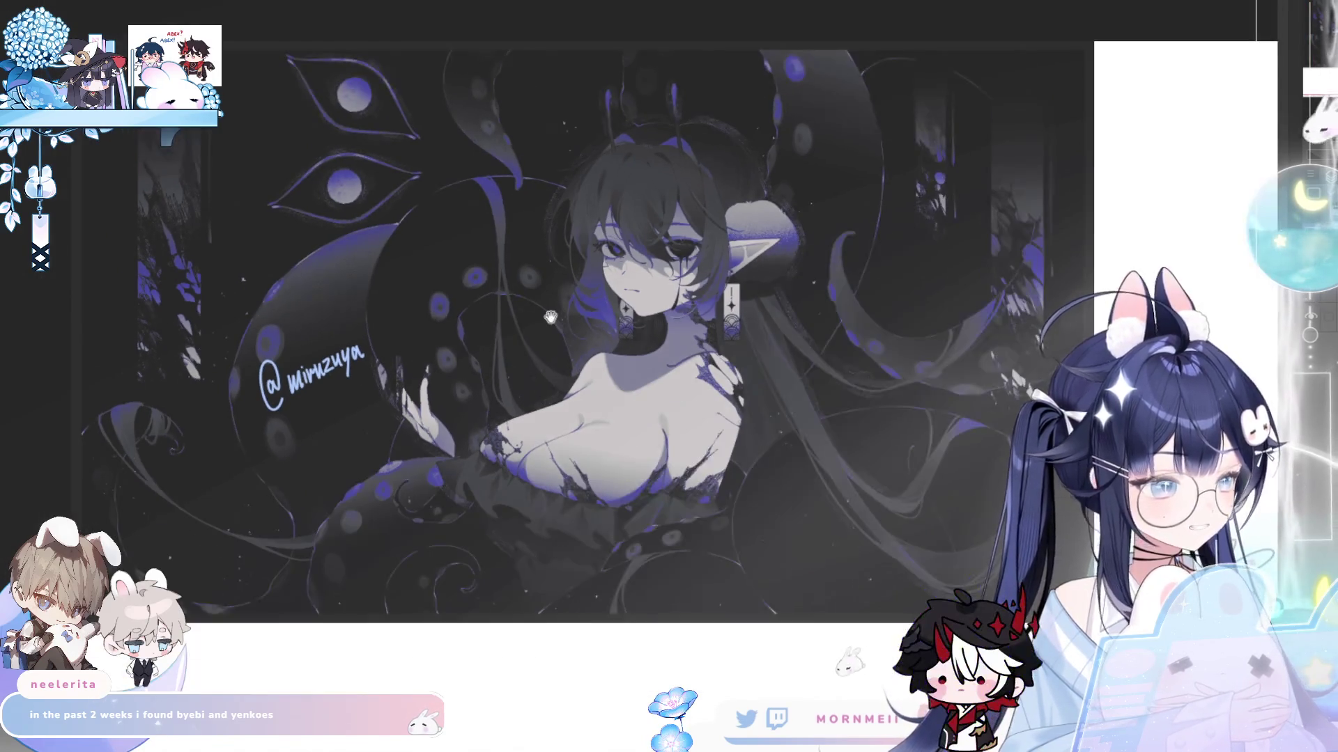